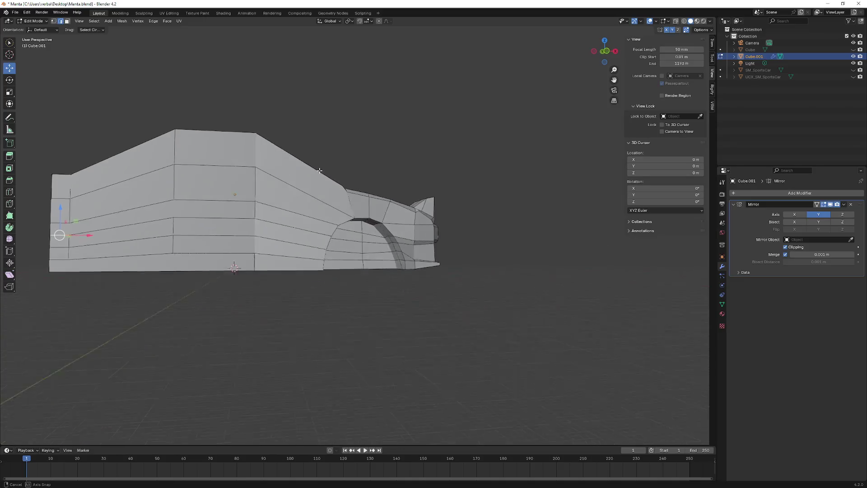
Step: Select the edge path along the windshield base and start sliding it along X
scroll(301, 200, "up", 5)
scroll(301, 200, "down", 5)
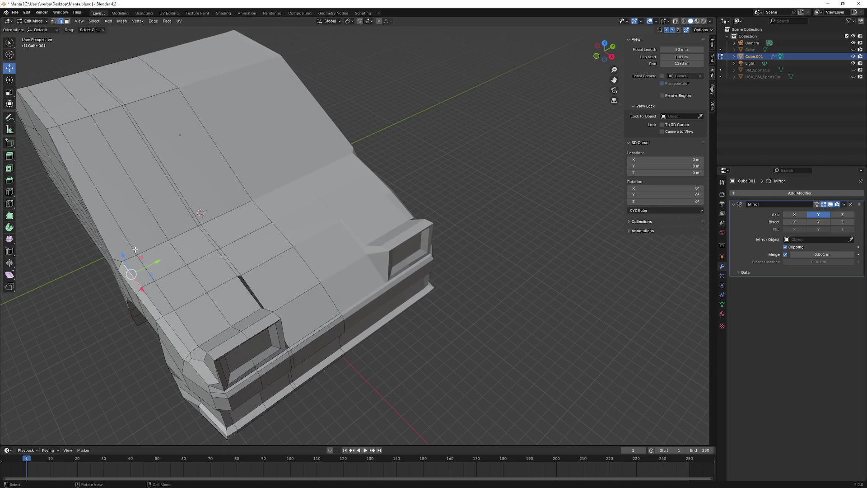
middle_click_drag(135, 250, 167, 236)
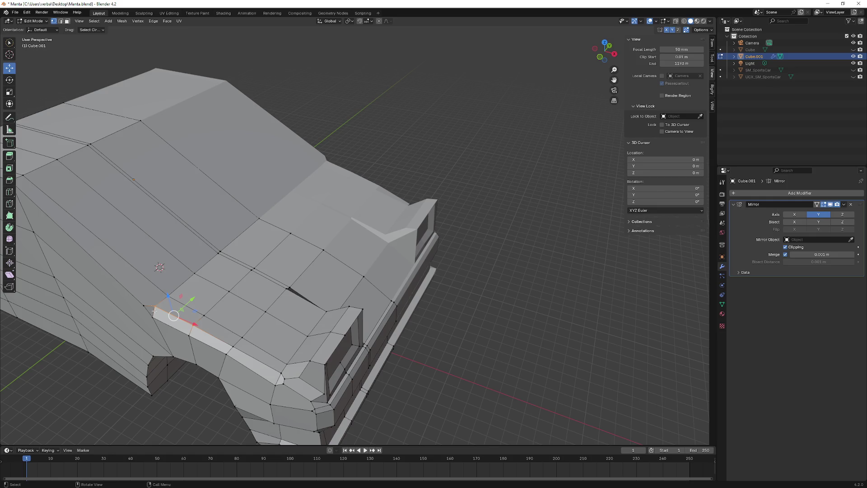
left_click(243, 230, "ctrl")
middle_click_drag(243, 230, 297, 196)
left_click_drag(296, 215, 286, 214)
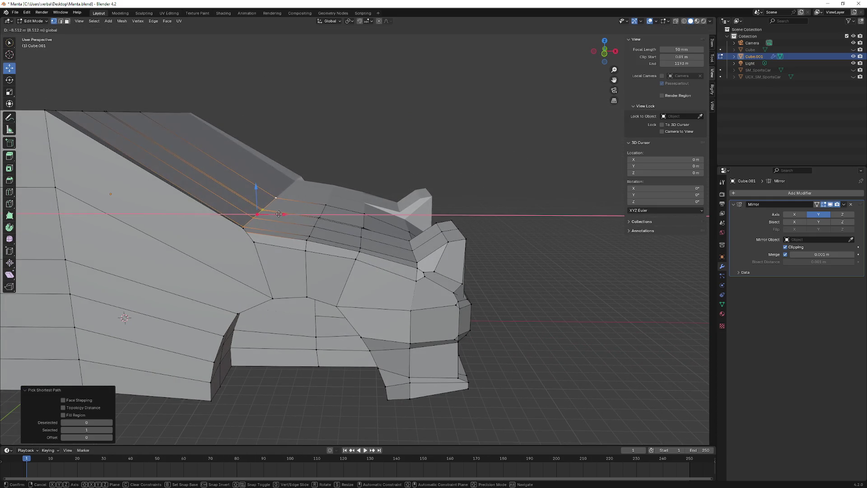
Step: Confirm the slide, then push the windshield-base edges further along the car's length
left_click_drag(279, 211, 278, 210)
middle_click_drag(279, 211, 262, 244)
middle_click_drag(211, 349, 276, 255)
left_click_drag(276, 255, 255, 254)
mouse_move(255, 254)
middle_mouse_down()
mouse_move(217, 248)
mouse_move(257, 246)
mouse_move(246, 279)
middle_mouse_up()
Step: Pick a new windshield edge path and move it -11.555 m along X
left_click(275, 215)
left_click(242, 287, "ctrl")
middle_click_drag(241, 286, 296, 220)
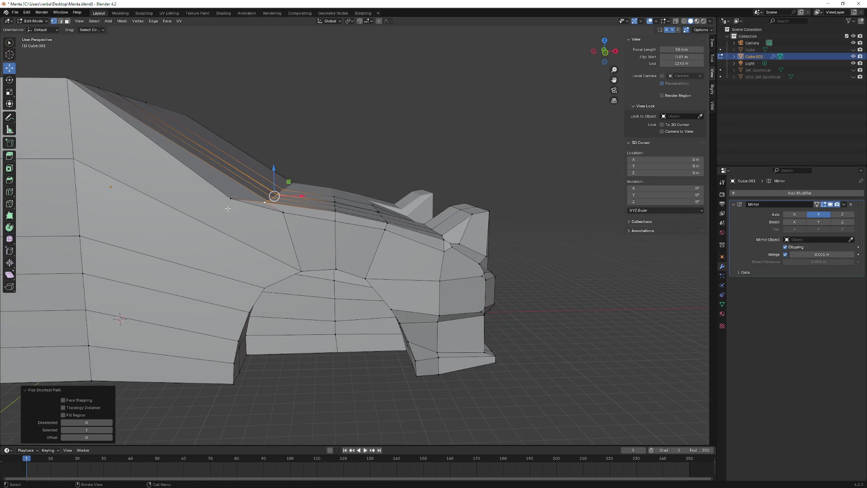
middle_click_drag(231, 201, 276, 299)
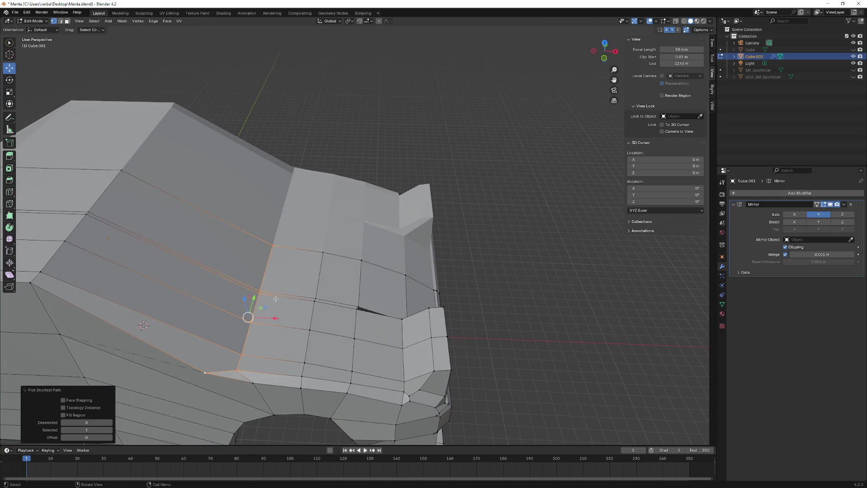
left_click_drag(270, 319, 235, 316)
mouse_move(234, 316)
middle_mouse_down()
mouse_move(249, 269)
mouse_move(271, 253)
middle_mouse_up()
scroll(253, 266, "down", 2)
left_click_drag(310, 224, 307, 226)
mouse_move(307, 227)
middle_mouse_down()
mouse_move(202, 244)
mouse_move(304, 246)
mouse_move(308, 239)
mouse_move(289, 235)
middle_mouse_up()
Step: Switch to Face select mode and brush-select the front wheel arch faces with C
scroll(286, 234, "up", 3)
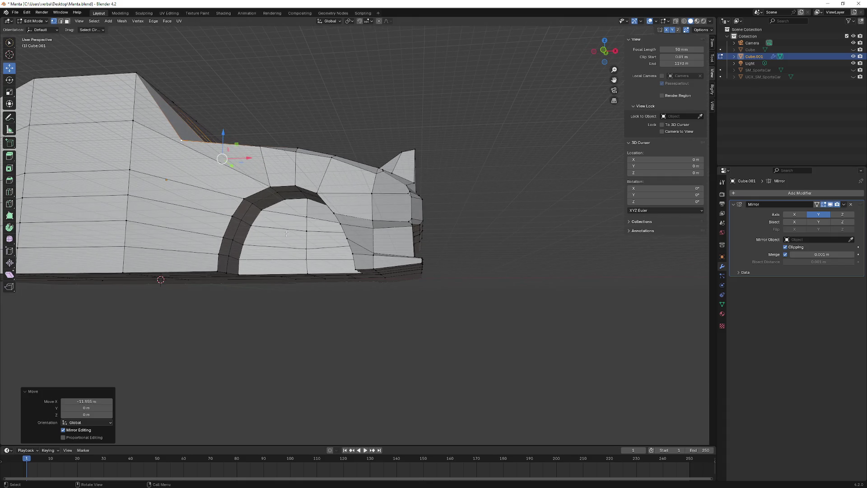
scroll(271, 240, "up", 3)
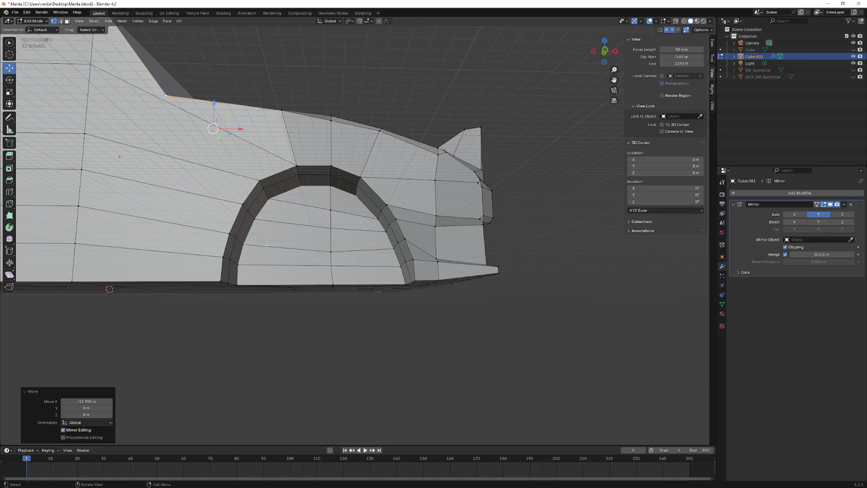
mouse_move(267, 245)
middle_mouse_down()
mouse_move(281, 236)
mouse_move(240, 224)
middle_mouse_up()
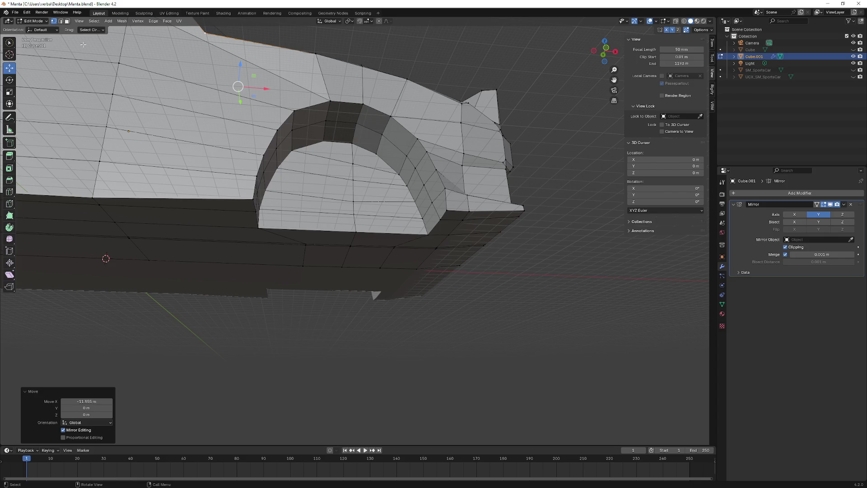
left_click(66, 21)
middle_click_drag(217, 149, 235, 158)
key("c")
mouse_move(209, 169)
left_mouse_down()
mouse_move(198, 135)
mouse_move(217, 108)
mouse_move(271, 88)
mouse_move(308, 121)
left_mouse_up()
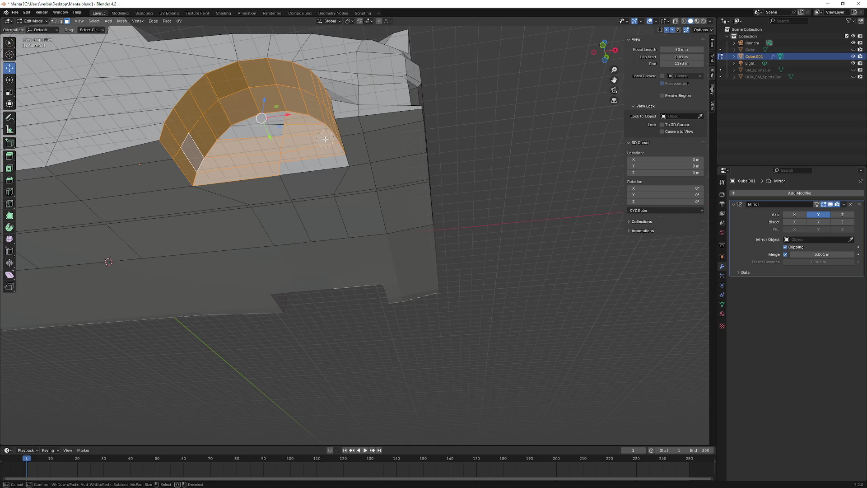
Step: Shift the front wheel arch faces -14.41 m along X
right_click(272, 124)
middle_click_drag(273, 124, 329, 144)
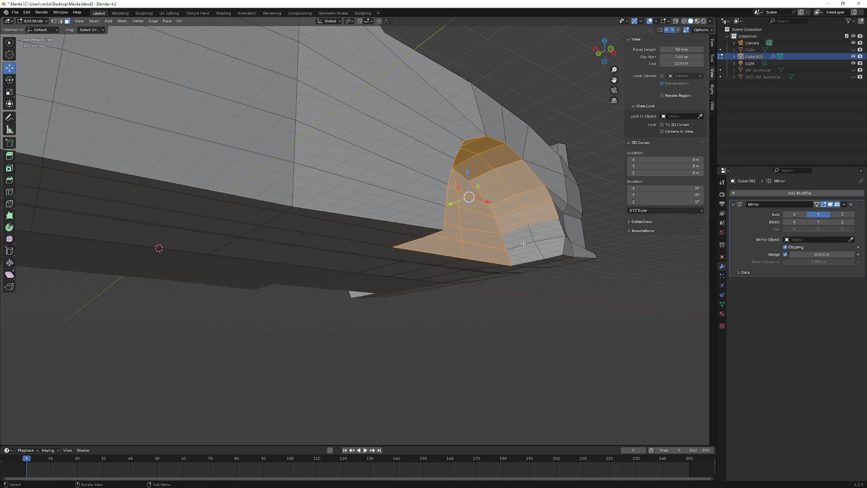
middle_click_drag(528, 226, 429, 251)
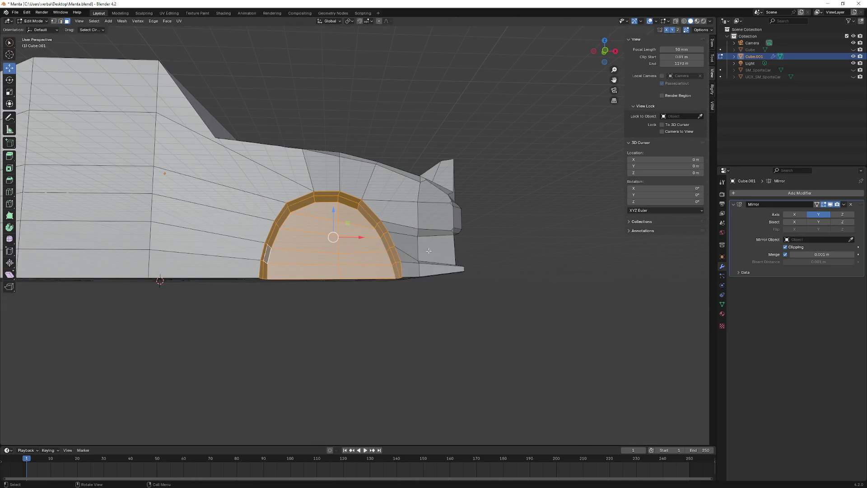
left_click_drag(355, 236, 334, 243)
mouse_move(343, 247)
middle_mouse_down()
mouse_move(357, 262)
mouse_move(405, 245)
mouse_move(397, 269)
mouse_move(250, 269)
mouse_move(407, 263)
mouse_move(404, 234)
mouse_move(369, 231)
middle_mouse_up()
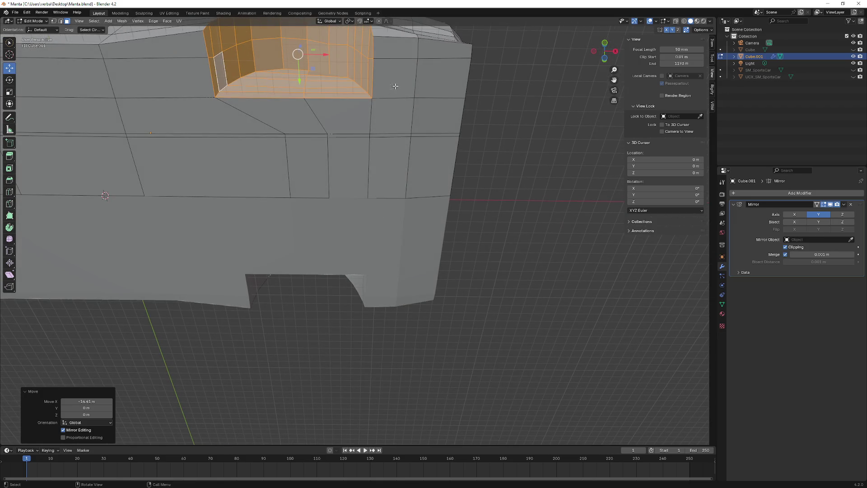
Step: Select the side panel faces below the arch and raise them 0.062 m in Z
mouse_move(419, 66)
left_mouse_down()
mouse_move(406, 72)
mouse_move(416, 97)
mouse_move(393, 158)
mouse_move(324, 131)
mouse_move(223, 137)
mouse_move(171, 87)
mouse_move(168, 61)
left_mouse_up()
middle_click_drag(169, 61, 336, 253)
left_click_drag(336, 277, 338, 270)
mouse_move(349, 267)
middle_mouse_down()
mouse_move(240, 269)
mouse_move(330, 267)
middle_mouse_up()
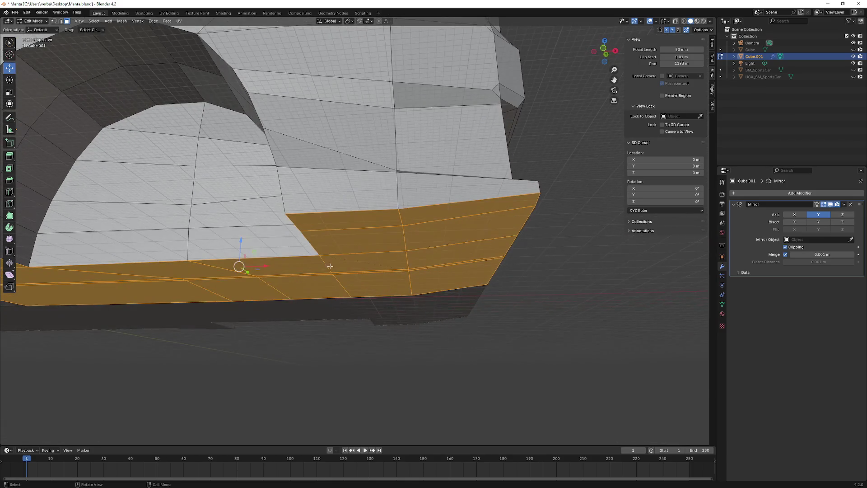
Step: From beneath the hull, brush-select the lower body faces beside the front wheel arch
mouse_move(368, 243)
middle_mouse_down()
mouse_move(382, 261)
mouse_move(434, 222)
mouse_move(403, 140)
middle_mouse_up()
key("c")
mouse_move(221, 113)
left_mouse_down()
mouse_move(217, 140)
mouse_move(262, 168)
mouse_move(384, 148)
left_mouse_up()
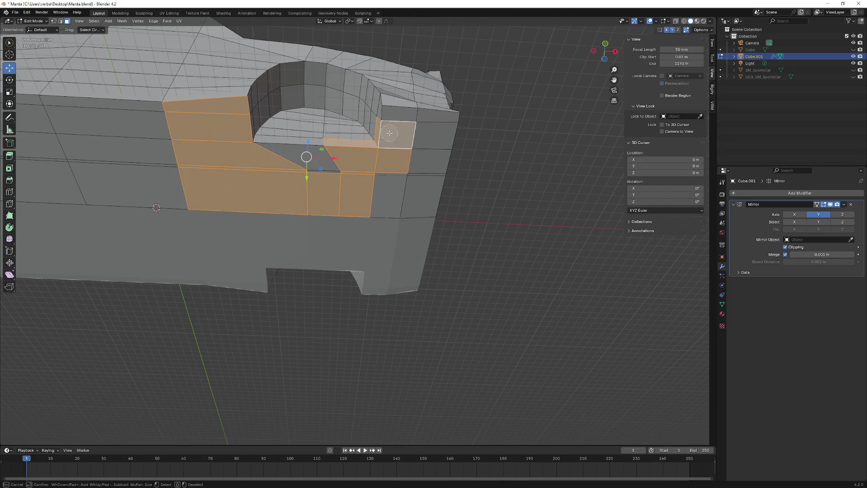
key("Escape")
left_click(392, 153)
key("c")
mouse_move(398, 120)
left_mouse_down()
mouse_move(390, 174)
mouse_move(247, 169)
mouse_move(211, 129)
left_mouse_up()
key("Escape")
Step: Lift the selected bottom faces upward along Z
middle_click_drag(211, 116, 317, 249)
left_click_drag(321, 276, 322, 269)
mouse_move(384, 281)
middle_mouse_down()
mouse_move(434, 262)
mouse_move(499, 257)
mouse_move(496, 232)
mouse_move(488, 251)
mouse_move(501, 290)
mouse_move(489, 287)
mouse_move(486, 194)
mouse_move(487, 237)
middle_mouse_up()
middle_click_drag(423, 235, 427, 248)
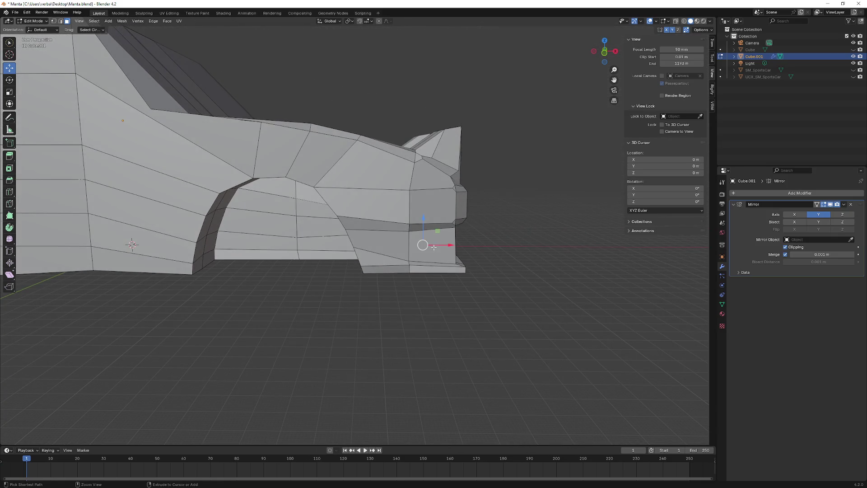
Step: Loop-cut the front fender ahead of the wheel arch and slide the loop 9.3765 m along X
middle_click_drag(411, 206, 96, 64)
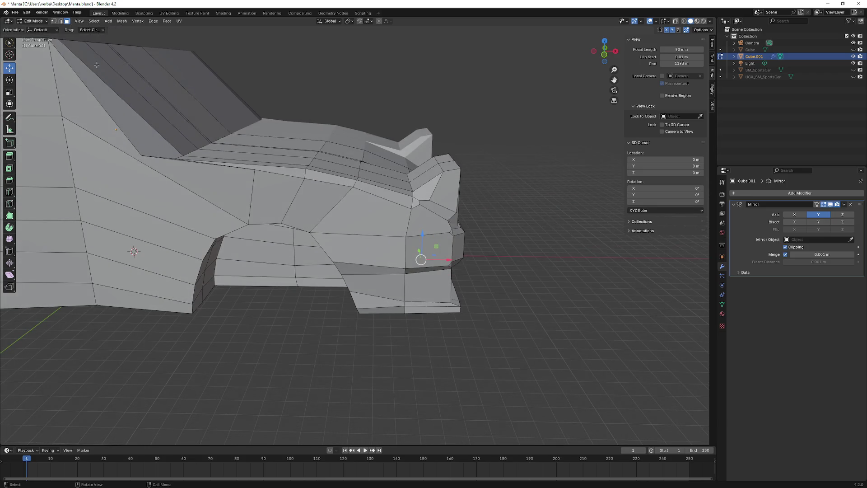
left_click(390, 254)
mouse_move(390, 254)
middle_mouse_down()
mouse_move(390, 213)
mouse_move(341, 204)
middle_mouse_up()
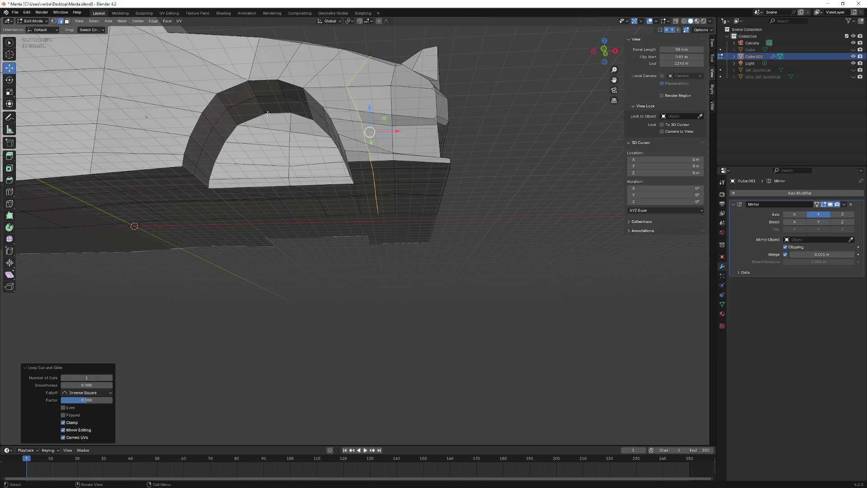
middle_click_drag(268, 113, 385, 185)
left_click_drag(388, 176, 405, 177)
mouse_move(405, 177)
middle_mouse_down()
mouse_move(406, 165)
mouse_move(408, 213)
mouse_move(399, 210)
mouse_move(403, 180)
mouse_move(396, 219)
mouse_move(378, 196)
mouse_move(372, 214)
middle_mouse_up()
scroll(408, 166, "down", 5)
Step: Select hood edges near the front and lower those vertices along Z
left_click(374, 192)
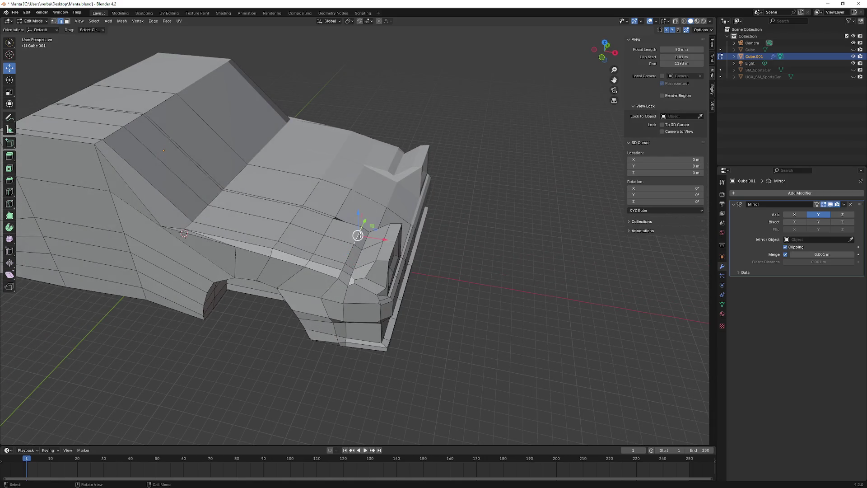
scroll(376, 179, "up", 4)
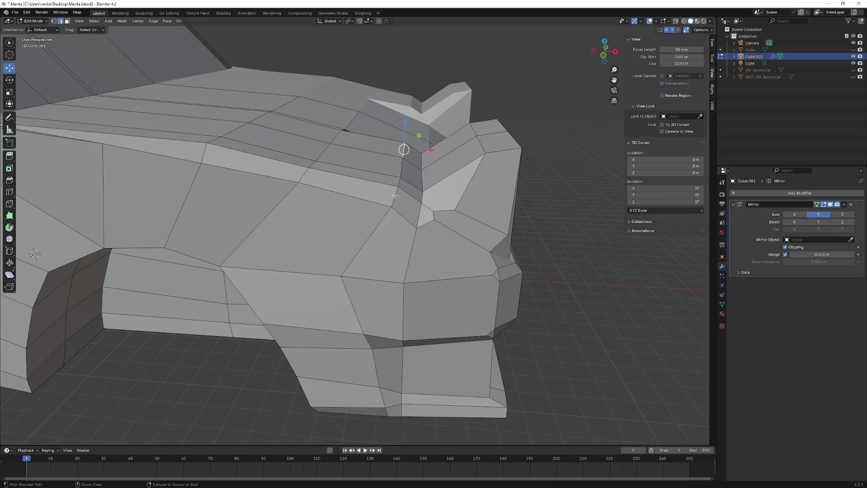
left_click(394, 195, "ctrl")
middle_click_drag(394, 195, 398, 167)
left_click_drag(405, 82, 397, 91)
mouse_move(398, 90)
middle_mouse_down()
mouse_move(409, 149)
mouse_move(403, 226)
mouse_move(421, 115)
middle_mouse_up()
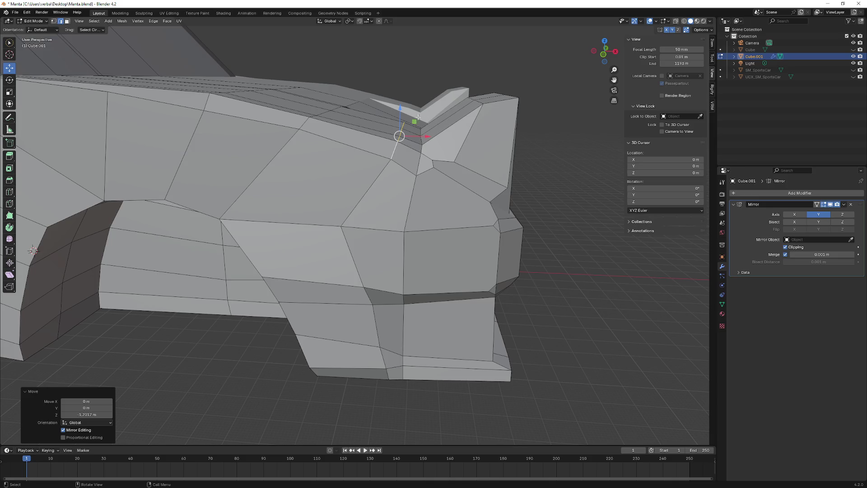
left_click_drag(400, 119, 399, 120)
scroll(399, 121, "down", 3)
mouse_move(400, 120)
middle_mouse_down()
mouse_move(404, 135)
mouse_move(416, 128)
mouse_move(334, 101)
mouse_move(323, 189)
mouse_move(329, 235)
mouse_move(325, 221)
middle_mouse_up()
Step: Lower the fender-top edge path at the windshield base -1.0244 m in Z, then deselect
scroll(322, 189, "up", 2)
left_click(324, 216)
left_click(323, 263, "ctrl")
left_click(324, 226)
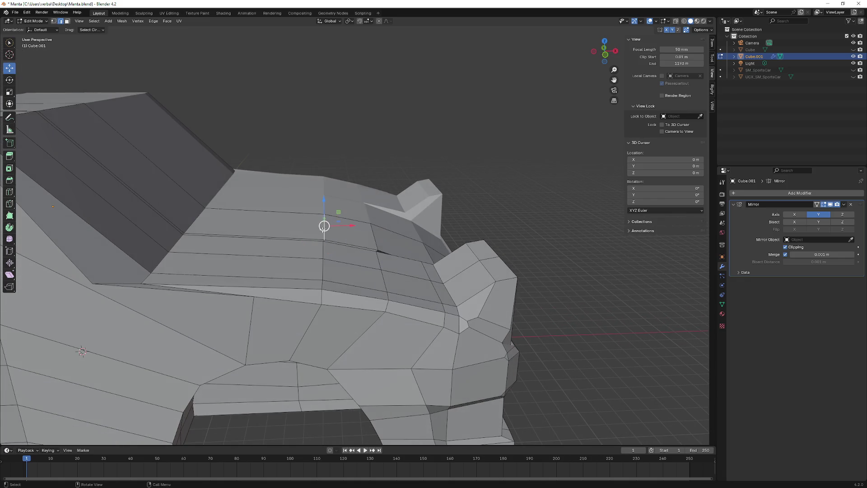
left_click(320, 285, "ctrl")
middle_click_drag(320, 284, 334, 155)
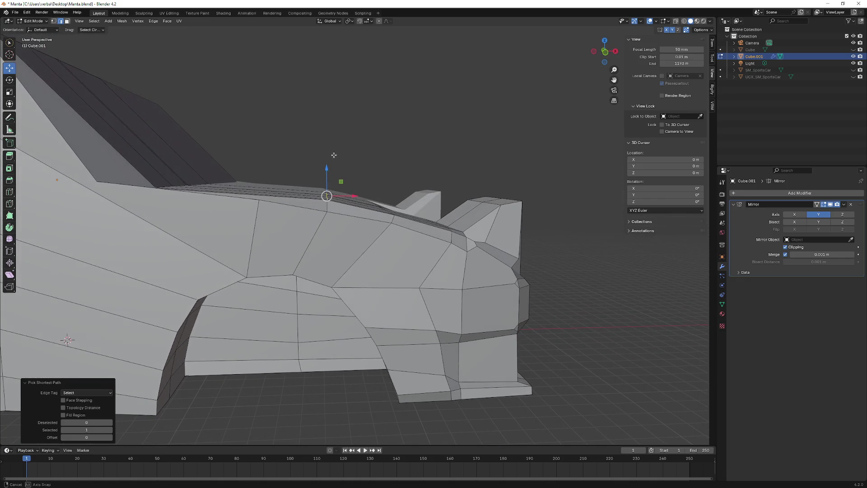
mouse_move(326, 168)
left_mouse_down()
mouse_move(326, 190)
mouse_move(328, 180)
left_mouse_up()
mouse_move(327, 181)
middle_mouse_down()
mouse_move(359, 161)
mouse_move(248, 168)
mouse_move(346, 166)
mouse_move(354, 287)
mouse_move(354, 151)
middle_mouse_up()
left_click(355, 152)
scroll(347, 166, "up", 5)
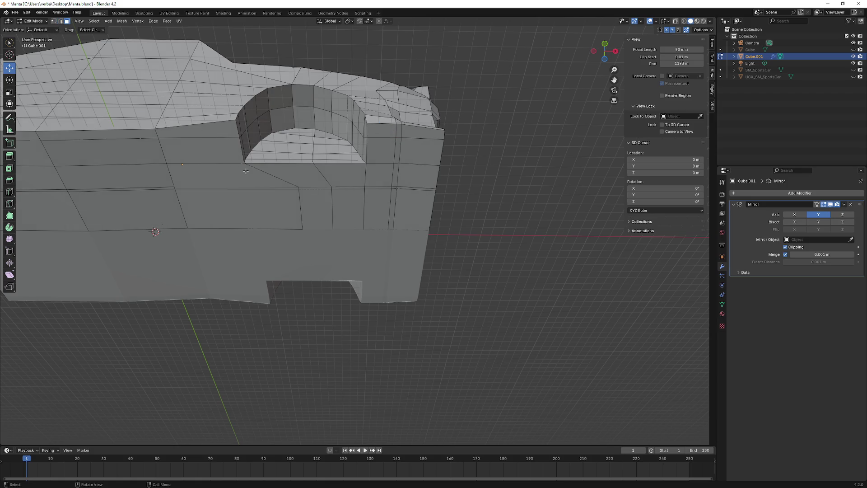
Step: Select the lower side faces beneath the arch and raise them in two Z moves
mouse_move(213, 140)
left_mouse_down()
mouse_move(203, 145)
mouse_move(222, 178)
mouse_move(309, 188)
left_mouse_up()
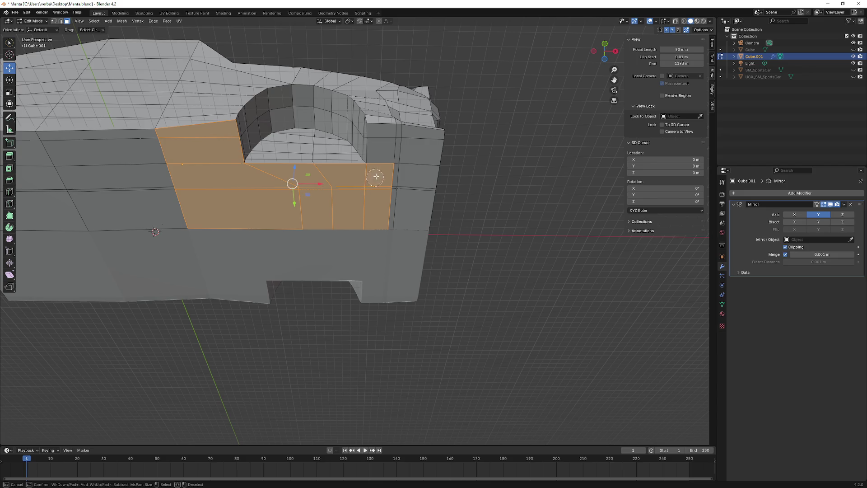
middle_click_drag(367, 150, 323, 247)
left_click_drag(315, 242, 315, 236)
mouse_move(315, 236)
middle_mouse_down()
mouse_move(361, 212)
mouse_move(370, 190)
middle_mouse_up()
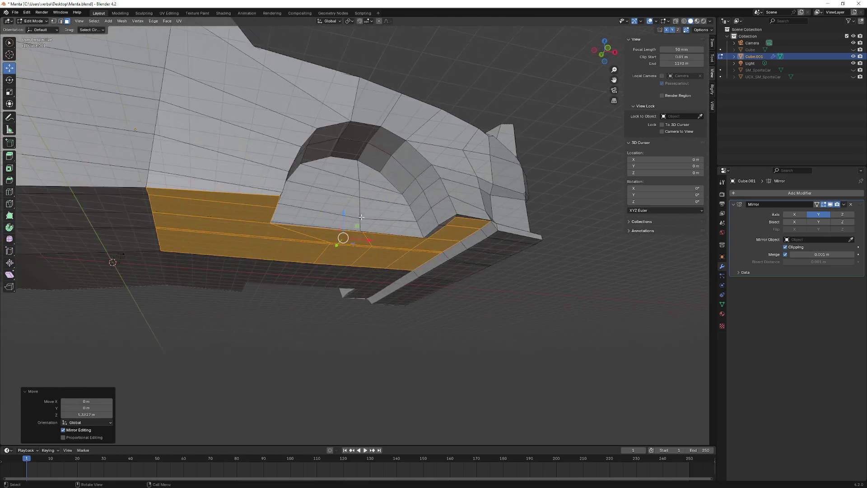
scroll(370, 181, "up", 4)
mouse_move(373, 136)
middle_mouse_down()
mouse_move(355, 155)
mouse_move(393, 168)
middle_mouse_up()
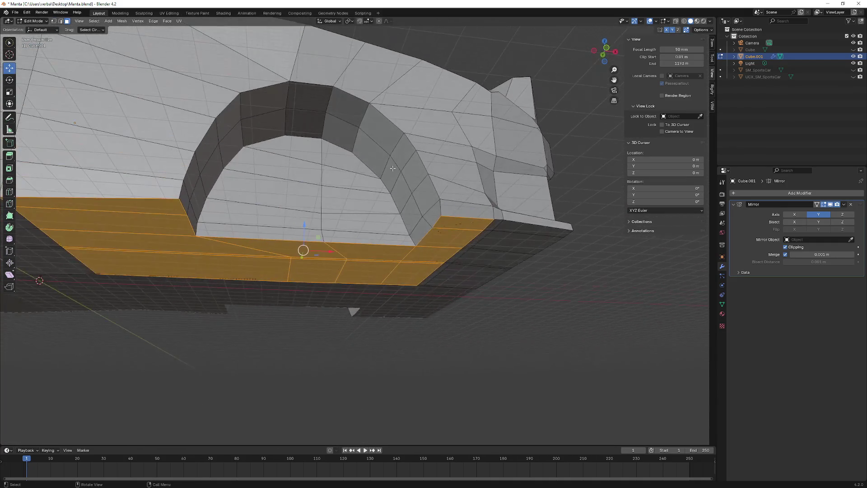
left_click_drag(307, 229, 306, 221)
middle_click_drag(306, 221, 434, 180)
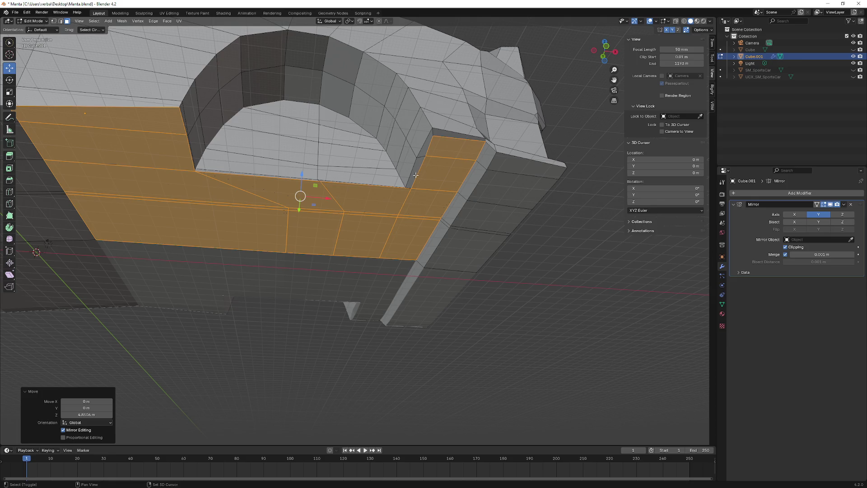
Step: Add two faces beside the arch, raise the group, then nudge it slightly down
key("c")
left_click(418, 170)
left_click(432, 152)
key("Escape")
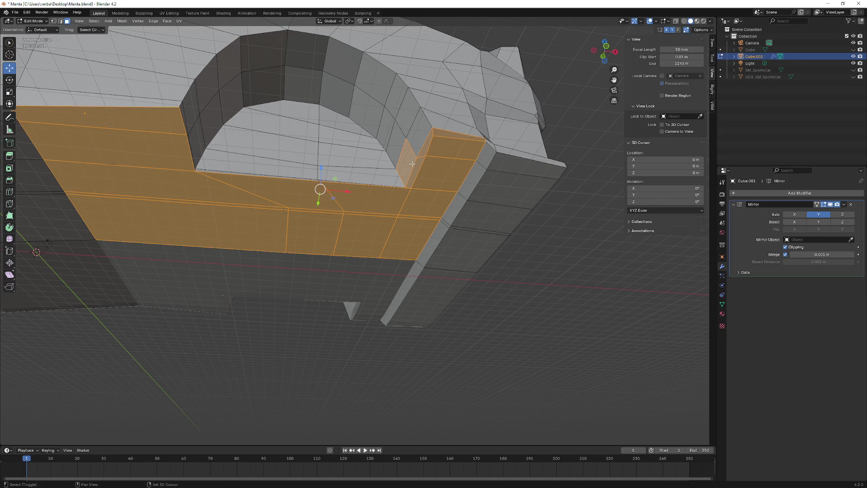
middle_click_drag(404, 160, 273, 227)
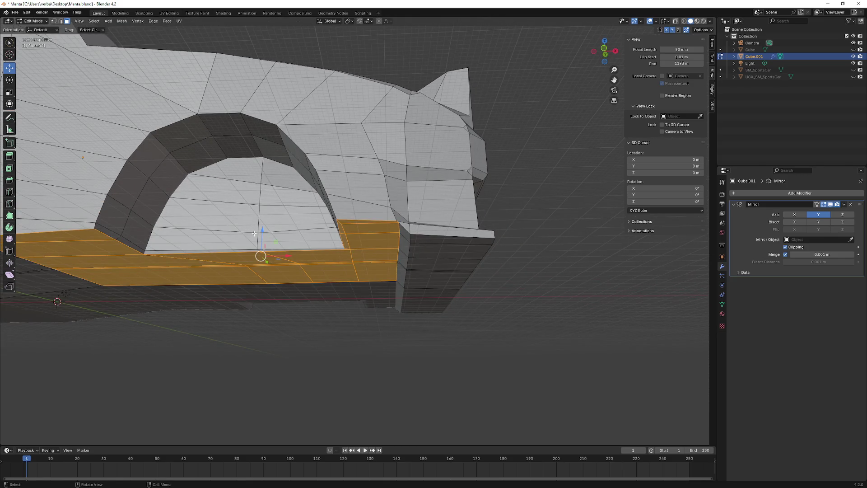
left_click_drag(262, 231, 265, 223)
mouse_move(265, 223)
middle_mouse_down()
mouse_move(293, 233)
mouse_move(349, 225)
mouse_move(347, 203)
mouse_move(361, 242)
mouse_move(335, 232)
middle_mouse_up()
key("g")
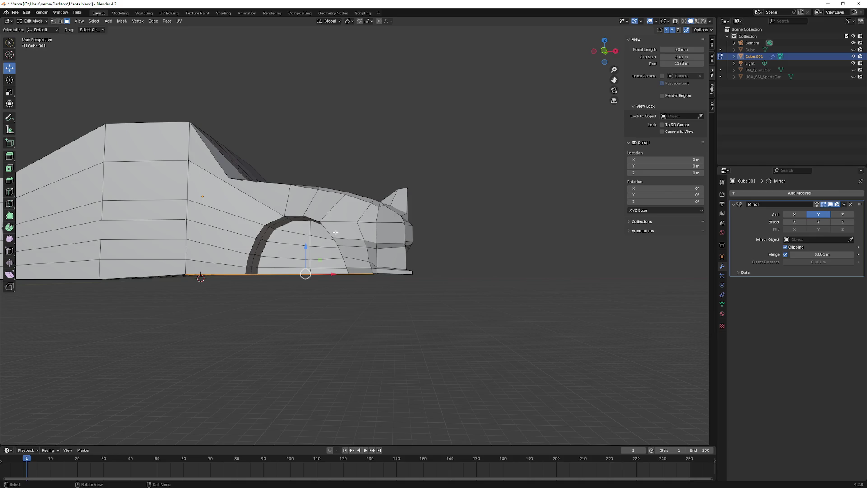
Step: Lift the bottom edge beneath the front wheel arch and nose 1.723 m in Z
mouse_move(401, 234)
middle_mouse_down()
mouse_move(361, 213)
mouse_move(341, 248)
mouse_move(415, 241)
mouse_move(300, 257)
middle_mouse_up()
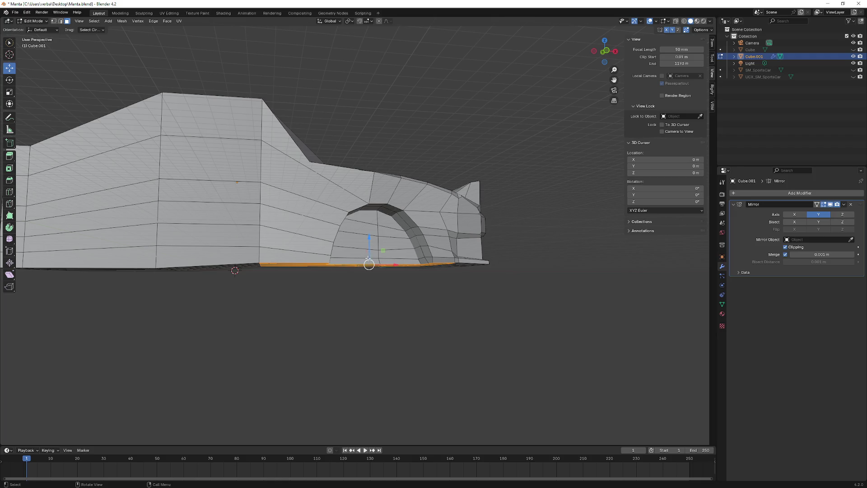
left_click_drag(369, 261, 367, 244)
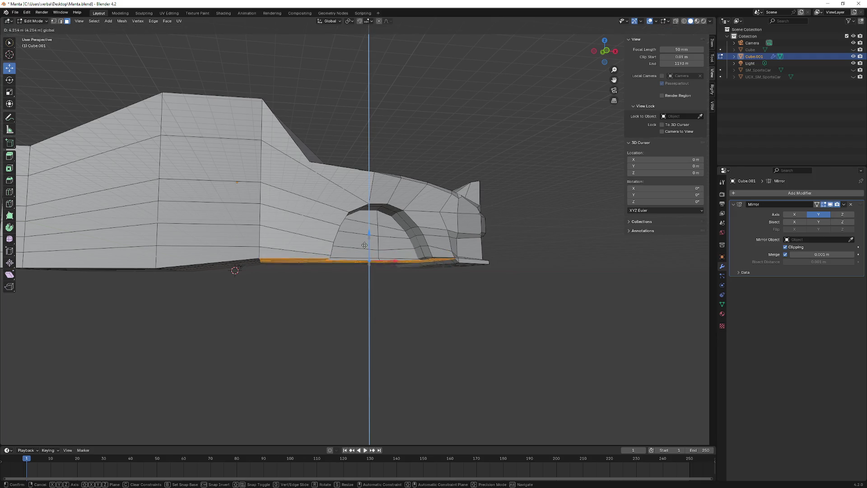
left_click_drag(364, 248, 364, 249)
mouse_move(364, 249)
middle_mouse_down()
mouse_move(442, 257)
mouse_move(456, 237)
mouse_move(438, 243)
mouse_move(447, 258)
mouse_move(449, 241)
mouse_move(440, 245)
mouse_move(457, 248)
mouse_move(456, 219)
mouse_move(442, 200)
mouse_move(443, 240)
mouse_move(453, 236)
middle_mouse_up()
scroll(448, 259, "up", 3)
scroll(454, 225, "down", 3)
Step: Select an edge path at the arch's rear, raise it and shift it along X
scroll(179, 55, "up", 1)
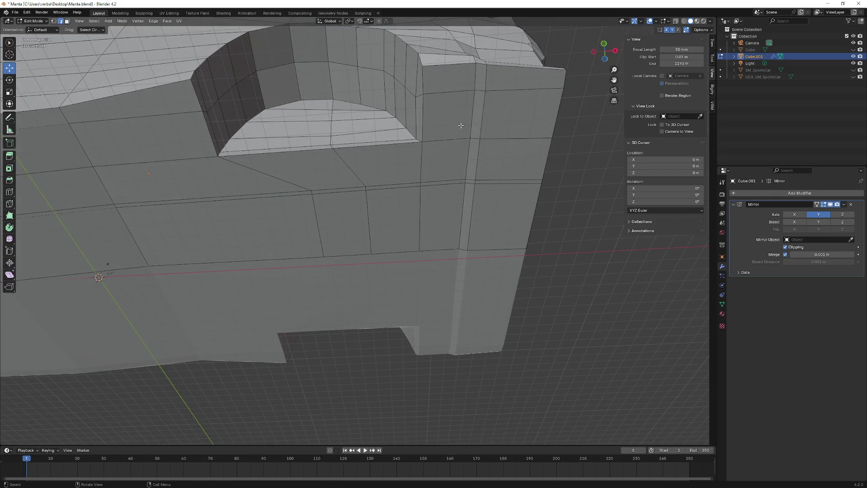
left_click(422, 213, "ctrl")
mouse_move(423, 213)
middle_mouse_down()
mouse_move(473, 257)
mouse_move(476, 323)
middle_mouse_up()
left_click_drag(450, 322, 450, 317)
middle_click_drag(450, 316, 407, 322)
mouse_move(431, 322)
left_mouse_down()
mouse_move(470, 323)
mouse_move(446, 304)
left_mouse_up()
mouse_move(445, 304)
middle_mouse_down()
mouse_move(472, 253)
mouse_move(470, 199)
mouse_move(466, 276)
middle_mouse_up()
Step: Raise the vertical corner edge behind the arch, shift it -0.82737 m along X, then return to Face select
left_click(459, 289)
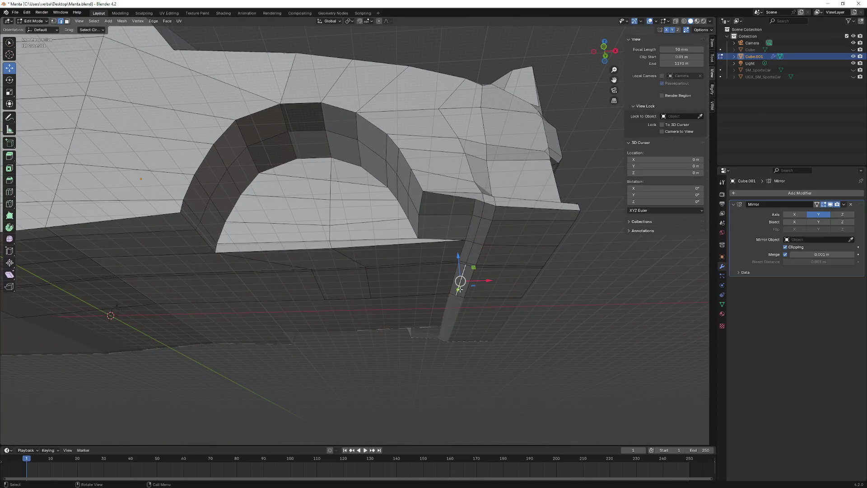
left_click(483, 227, "ctrl")
left_click_drag(469, 233, 470, 237)
middle_click_drag(470, 237, 479, 279)
mouse_move(463, 321)
left_mouse_down()
mouse_move(471, 321)
mouse_move(447, 321)
mouse_move(462, 325)
left_mouse_up()
mouse_move(462, 324)
middle_mouse_down()
mouse_move(501, 323)
mouse_move(508, 308)
mouse_move(438, 286)
middle_mouse_up()
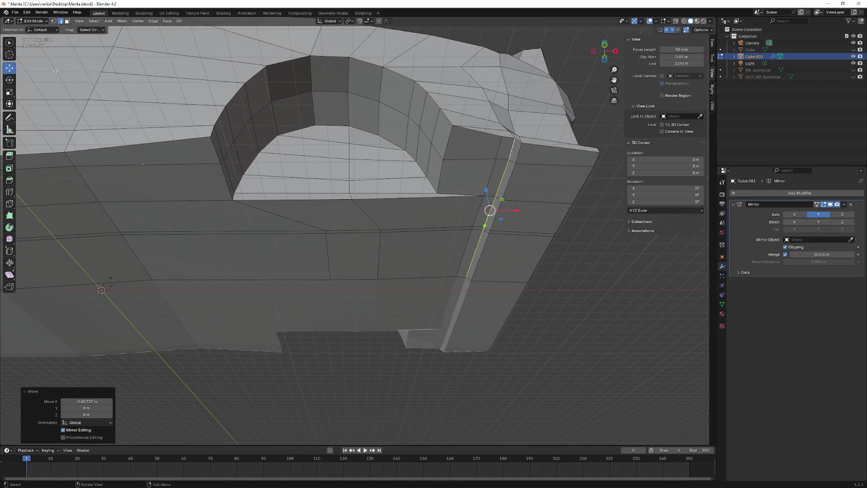
mouse_move(144, 117)
middle_mouse_down()
mouse_move(241, 229)
mouse_move(244, 152)
middle_mouse_up()
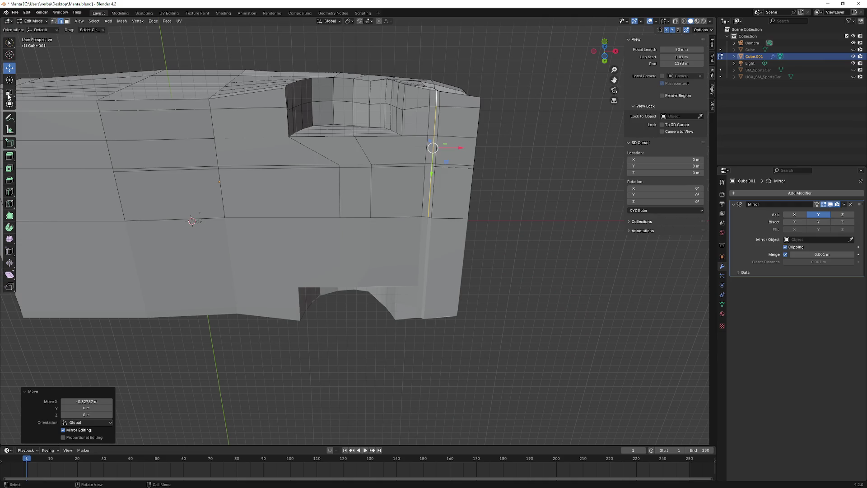
scroll(357, 177, "up", 4)
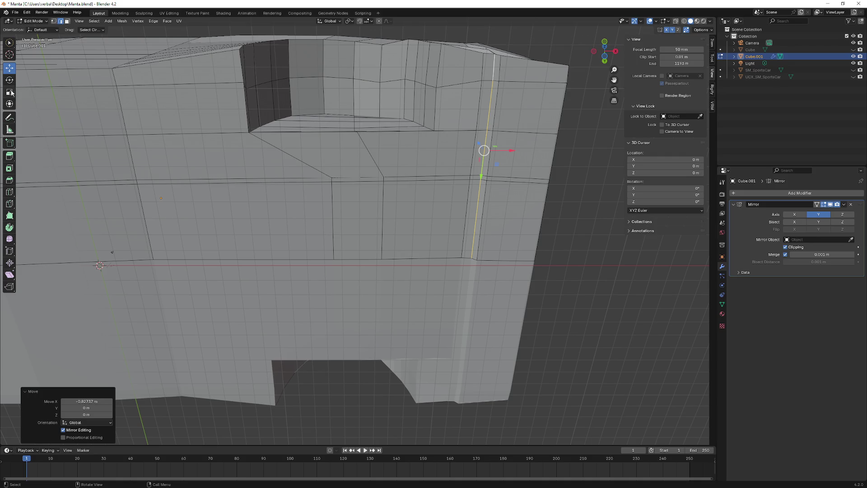
left_click(67, 21)
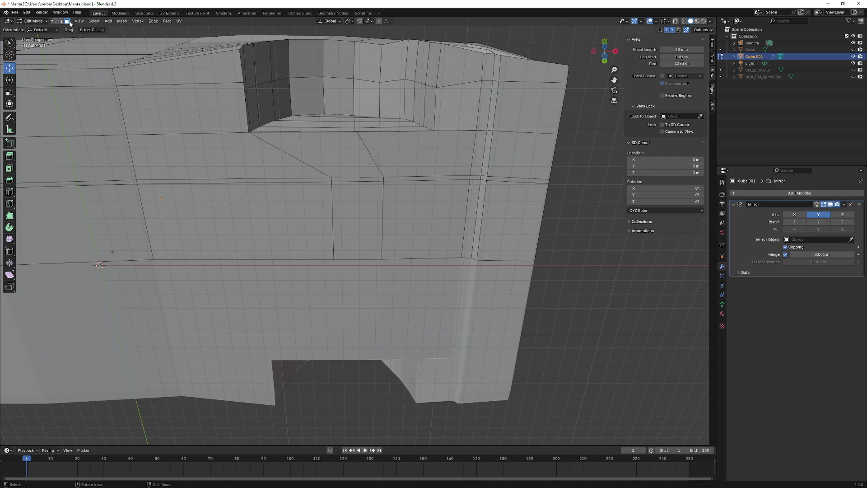
Step: Select the three faces under the front wheel arch and raise them on Z
left_click(411, 170, "shift")
left_click(354, 194, "shift")
left_click(316, 167, "shift")
middle_click_drag(325, 188, 321, 244)
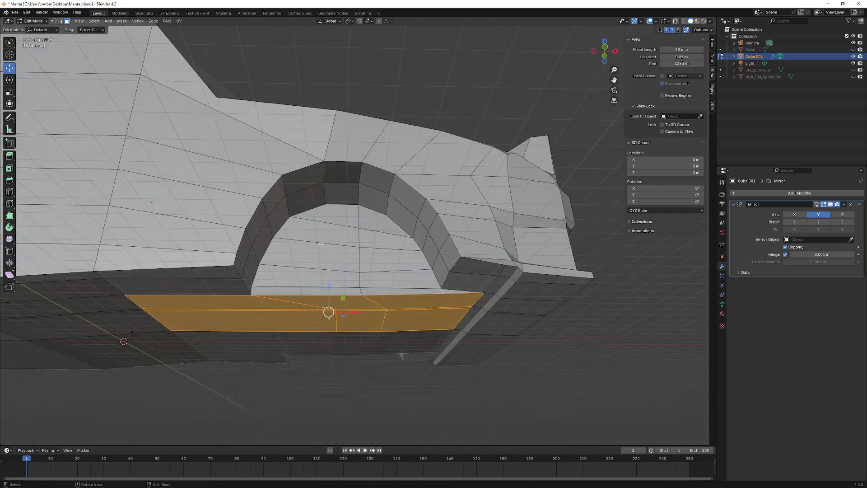
left_click_drag(325, 294, 328, 277)
middle_click_drag(330, 254, 327, 259)
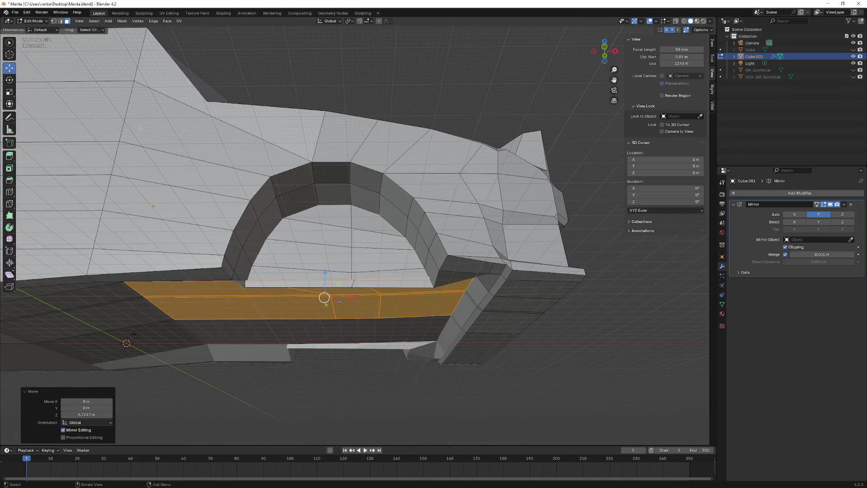
Step: In Edge select, lift the arch's bottom edge to roughly 5.51 m in Z
left_click(60, 21)
left_click(270, 286)
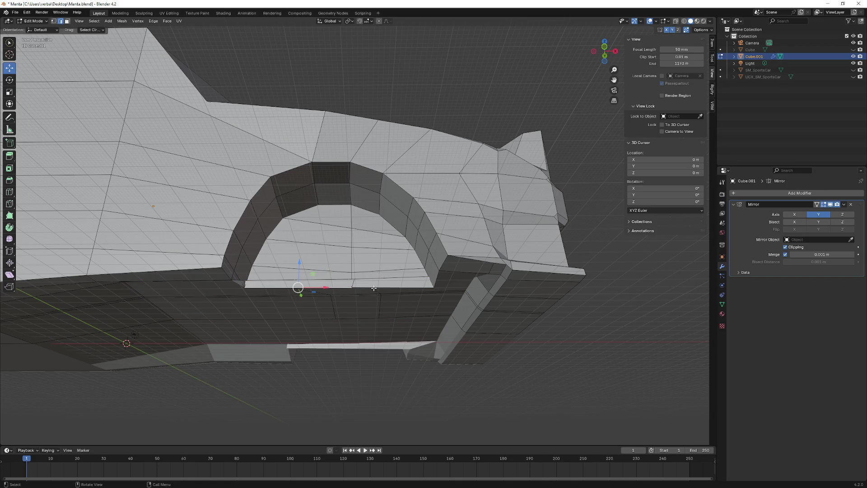
left_click(319, 285)
mouse_move(339, 290)
left_mouse_down()
mouse_move(345, 257)
mouse_move(344, 266)
left_mouse_up()
middle_click_drag(345, 265, 346, 317)
left_click_drag(346, 316, 348, 304)
mouse_move(348, 305)
middle_mouse_down()
mouse_move(364, 271)
mouse_move(376, 267)
mouse_move(446, 281)
mouse_move(389, 184)
mouse_move(401, 202)
mouse_move(394, 182)
mouse_move(413, 191)
mouse_move(481, 158)
mouse_move(437, 167)
middle_mouse_up()
scroll(397, 198, "up", 2)
Step: Adjust the arch-bottom edge's height along Z, discarding an unwanted sideways shift
left_click(489, 137)
middle_click_drag(499, 242, 527, 316)
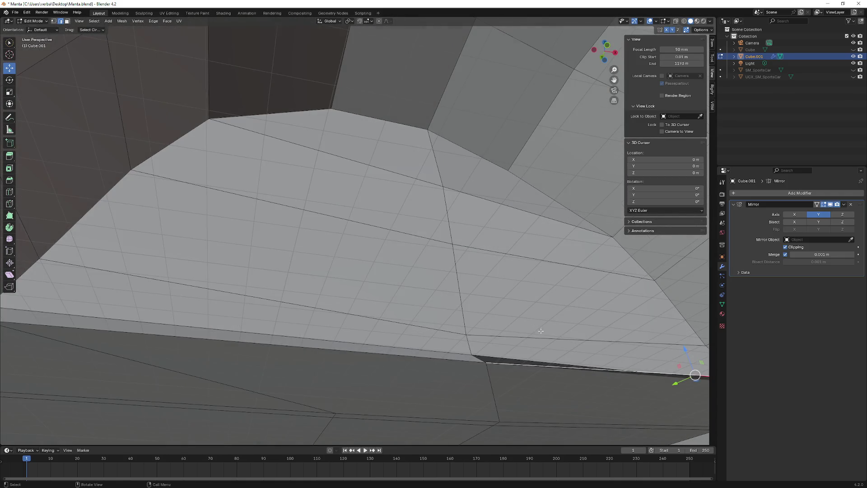
scroll(540, 331, "down", 5)
key("g")
key("z")
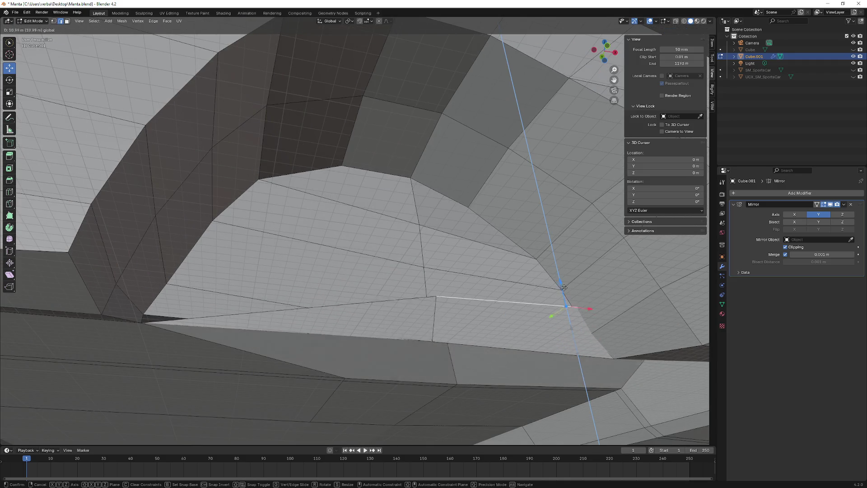
left_click(592, 353)
middle_click_drag(593, 353, 653, 385)
left_click_drag(567, 375, 559, 375)
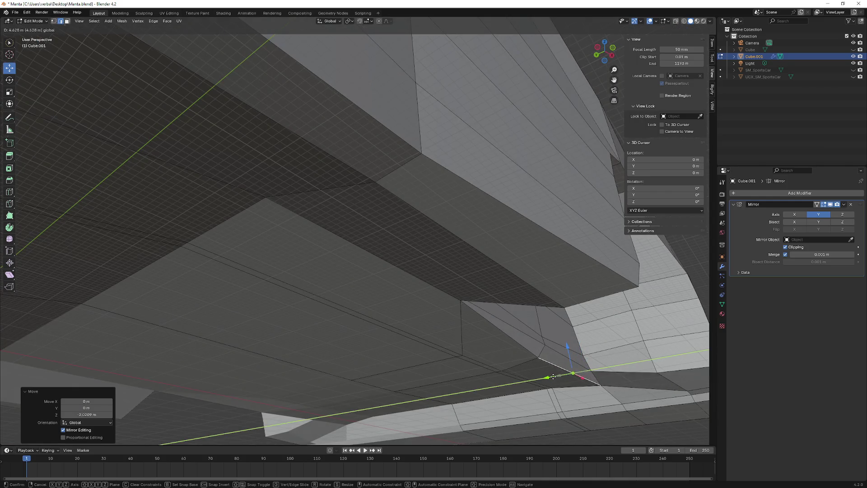
right_click(527, 377)
key("g")
key("z")
left_click(532, 377)
mouse_move(533, 378)
middle_mouse_down()
mouse_move(535, 363)
mouse_move(504, 350)
mouse_move(452, 352)
mouse_move(381, 319)
mouse_move(368, 170)
mouse_move(566, 279)
middle_mouse_up()
Step: Shift the arch-bottom edge 1.0212 m along Y across the car's width
key("g")
key("y")
right_click(538, 378)
key("g")
key("y")
left_click(426, 187)
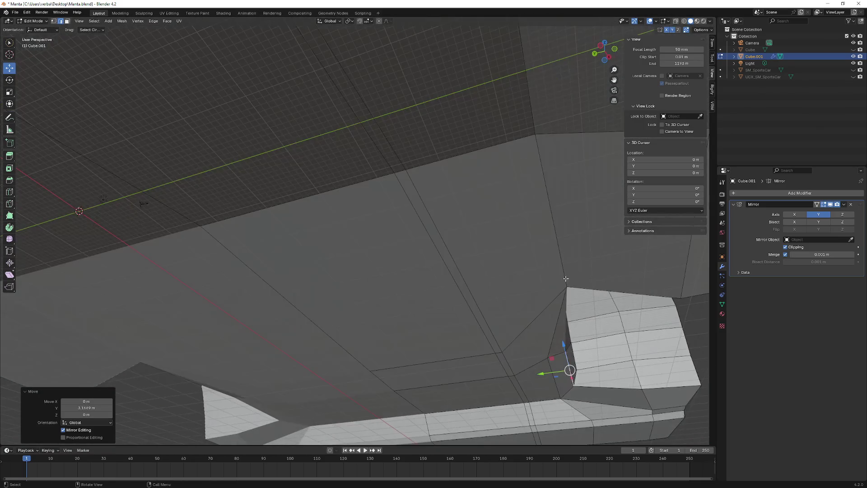
left_click_drag(553, 372, 544, 375)
mouse_move(545, 375)
middle_mouse_down()
mouse_move(478, 383)
mouse_move(472, 360)
mouse_move(391, 336)
mouse_move(348, 289)
mouse_move(96, 80)
middle_mouse_up()
scroll(479, 382, "down", 5)
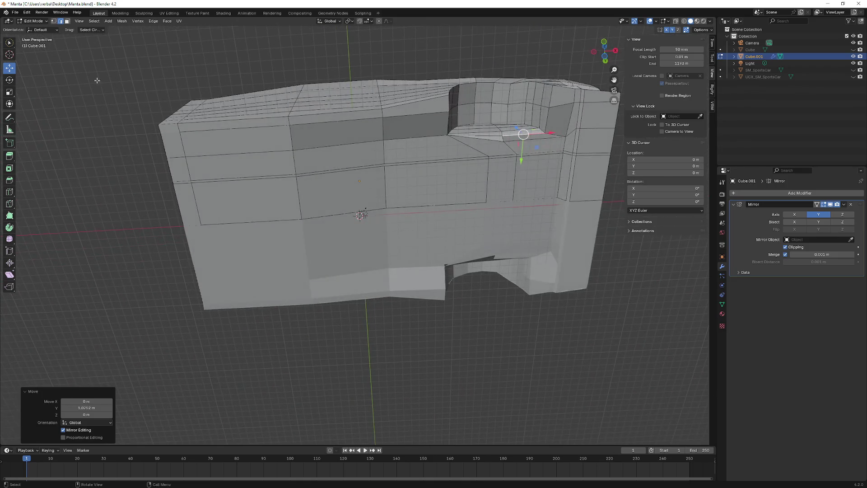
Step: In Face select, select the upper left front faces and raise them
left_click(67, 21)
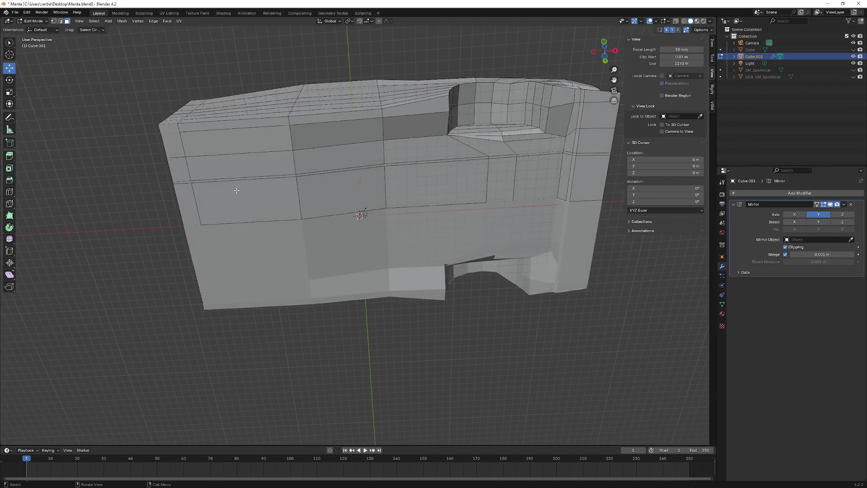
left_click(172, 132)
left_click(428, 196)
left_click(363, 199)
key("alt+a")
mouse_move(260, 217)
left_mouse_down()
mouse_move(243, 149)
mouse_move(174, 153)
mouse_move(188, 203)
left_mouse_up()
middle_click_drag(187, 203, 271, 208)
left_click_drag(279, 198, 277, 186)
mouse_move(277, 186)
middle_mouse_down()
mouse_move(327, 217)
mouse_move(362, 198)
middle_mouse_up()
Step: Select two adjacent side faces and move the lower body edges up on Z
left_click(418, 153)
mouse_move(418, 153)
middle_mouse_down()
mouse_move(401, 230)
mouse_move(396, 187)
middle_mouse_up()
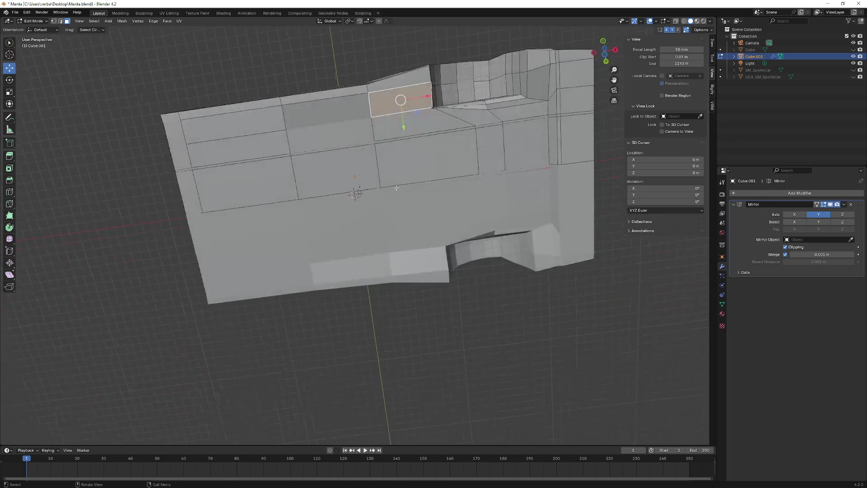
left_click(356, 96)
left_click(413, 98, "shift")
middle_click_drag(413, 99, 381, 267)
key("g")
key("z")
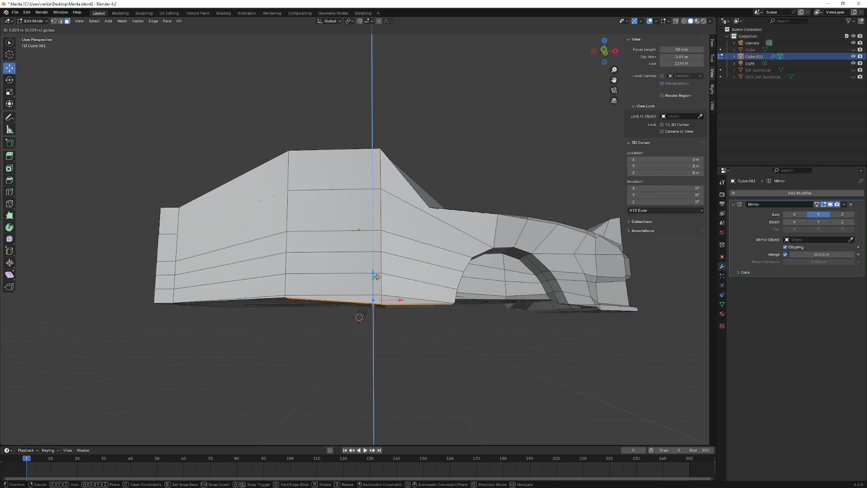
left_click(358, 315)
middle_click_drag(358, 316, 395, 278)
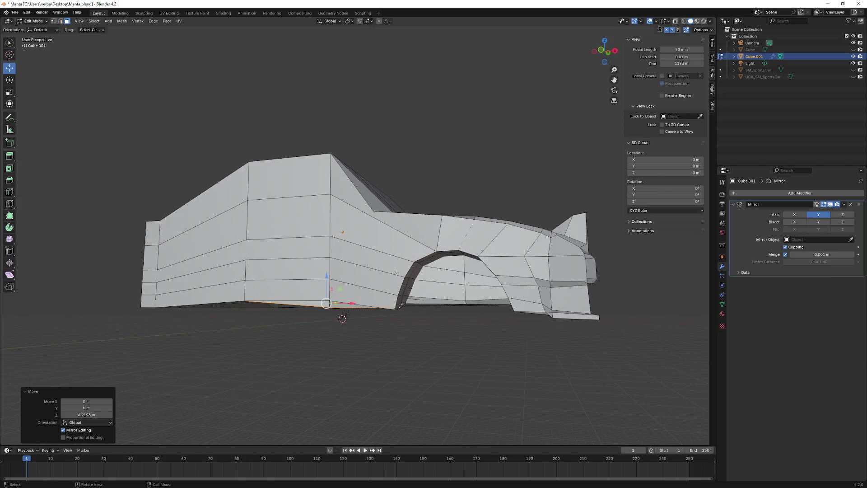
mouse_move(429, 248)
middle_mouse_down()
mouse_move(445, 252)
mouse_move(473, 237)
mouse_move(463, 231)
mouse_move(378, 259)
middle_mouse_up()
left_click(449, 228)
mouse_move(217, 173)
middle_mouse_down()
mouse_move(239, 149)
mouse_move(276, 219)
middle_mouse_up()
Step: In Vertex select, pick the bottom edge path and set its height on Z
left_click(54, 21)
mouse_move(280, 181)
middle_mouse_down()
mouse_move(334, 158)
mouse_move(388, 283)
mouse_move(446, 284)
mouse_move(444, 300)
mouse_move(431, 292)
mouse_move(432, 265)
mouse_move(438, 292)
middle_mouse_up()
left_click(299, 169)
left_click(296, 165, "ctrl")
key("g")
key("z")
left_click(388, 294)
scroll(407, 290, "up", 3)
key("g")
key("z")
left_click(429, 316)
left_click(242, 213)
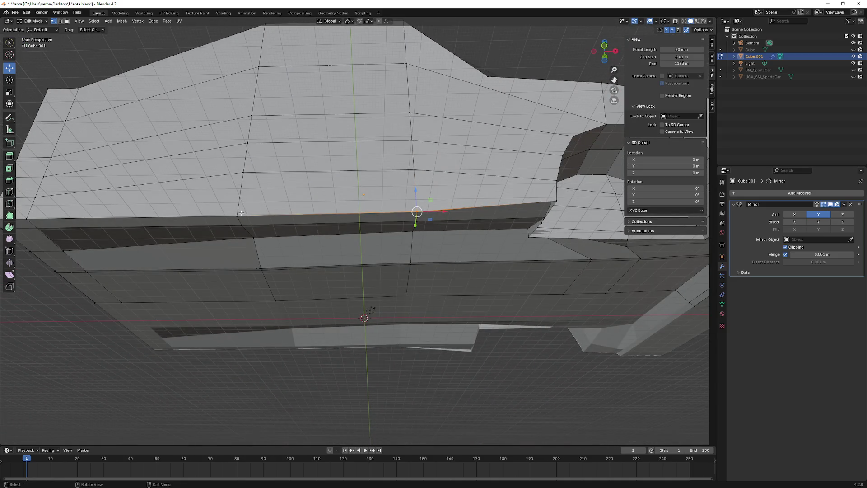
Step: Extend the bottom edge selection and raise the loop 7.672 m in Z
middle_click_drag(303, 233, 299, 253)
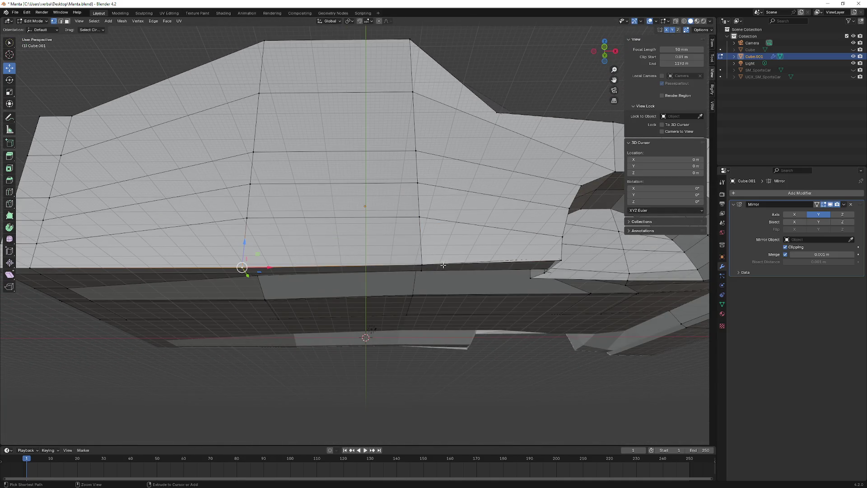
left_click(424, 265, "ctrl")
mouse_move(328, 250)
left_mouse_down()
mouse_move(327, 229)
mouse_move(333, 236)
left_mouse_up()
mouse_move(332, 237)
middle_mouse_down()
mouse_move(476, 261)
mouse_move(468, 243)
mouse_move(437, 301)
middle_mouse_up()
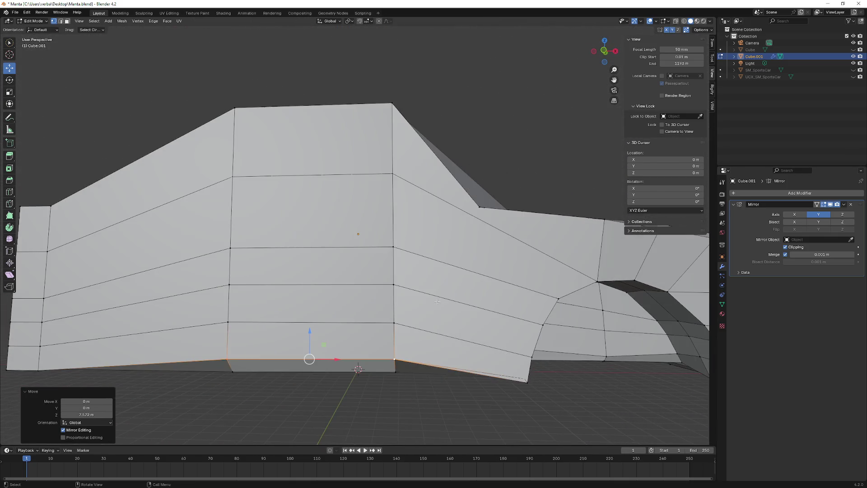
mouse_move(440, 339)
middle_mouse_down()
mouse_move(470, 316)
mouse_move(426, 189)
middle_mouse_up()
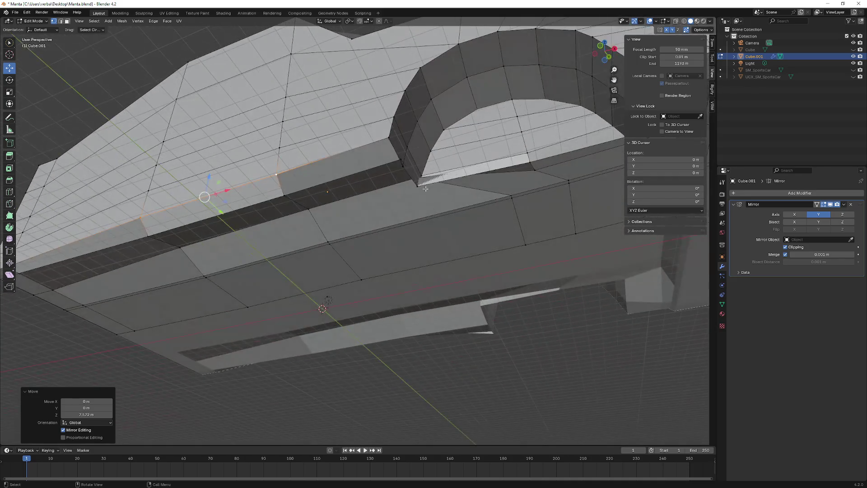
Step: Select the edge path from the arch's front corner vertex and move it
left_click(387, 146)
left_click(401, 161, "ctrl")
mouse_move(401, 161)
middle_mouse_down()
mouse_move(539, 222)
mouse_move(492, 260)
middle_mouse_up()
left_click_drag(393, 283, 375, 278)
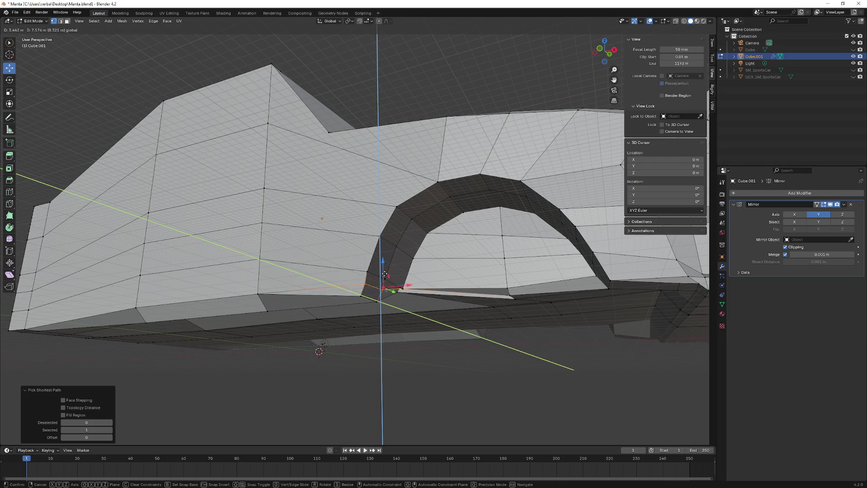
Step: Raise the selected arch vertex on Z, refining its height twice
left_click(381, 275)
mouse_move(381, 275)
middle_mouse_down()
mouse_move(413, 267)
mouse_move(372, 236)
middle_mouse_up()
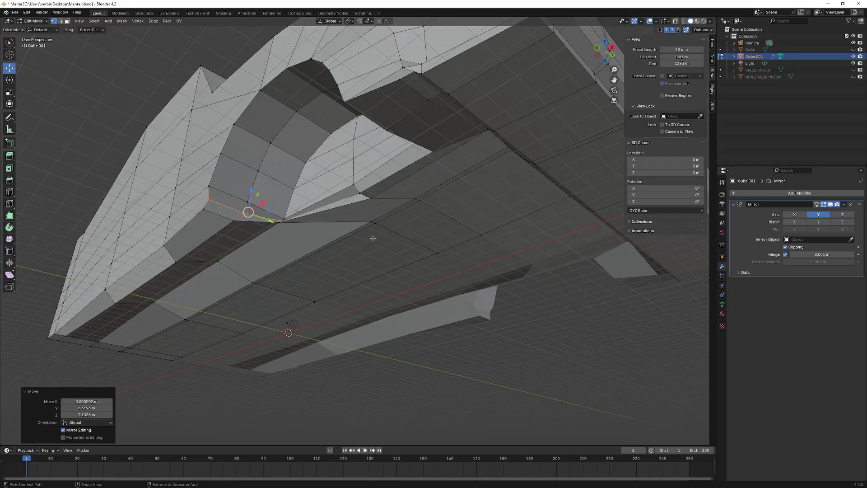
key("g")
key("z")
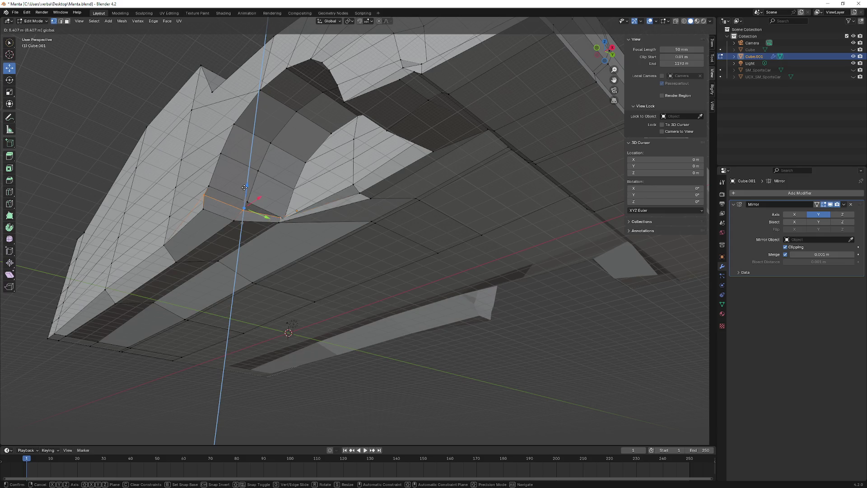
left_click(246, 190)
key("g")
key("z")
left_click(297, 200)
scroll(371, 206, "up", 5)
scroll(367, 215, "down", 5, "shift")
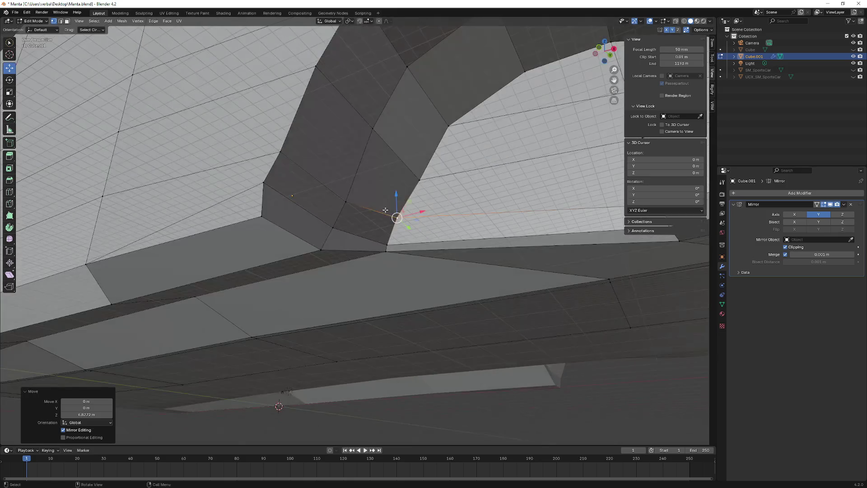
scroll(367, 215, "down", 5, "shift")
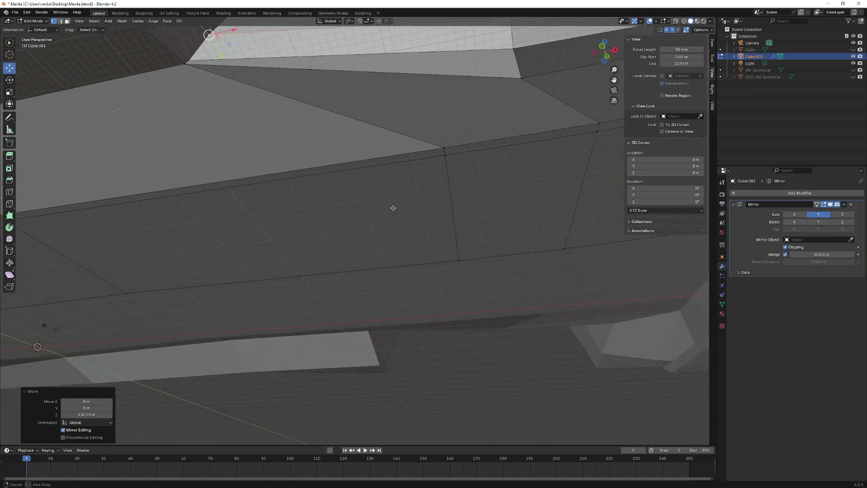
Step: Raise the underside vertices and the face beside the wheel-arch cutout on Z
mouse_move(392, 207)
middle_mouse_down()
mouse_move(499, 226)
mouse_move(539, 211)
mouse_move(534, 194)
mouse_move(488, 246)
mouse_move(448, 269)
mouse_move(452, 248)
mouse_move(429, 235)
mouse_move(420, 253)
mouse_move(430, 270)
middle_mouse_up()
key("g")
key("z")
left_click(359, 205)
middle_click_drag(498, 342, 539, 334)
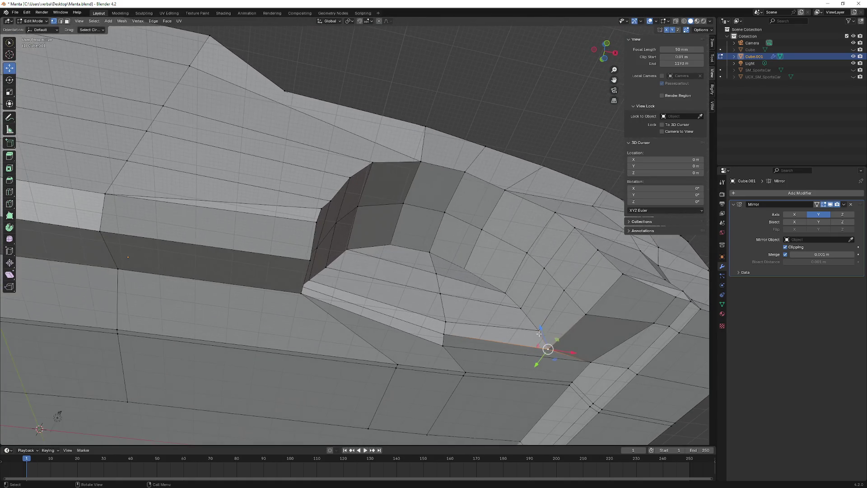
left_click(621, 276, "ctrl")
key("g")
key("z")
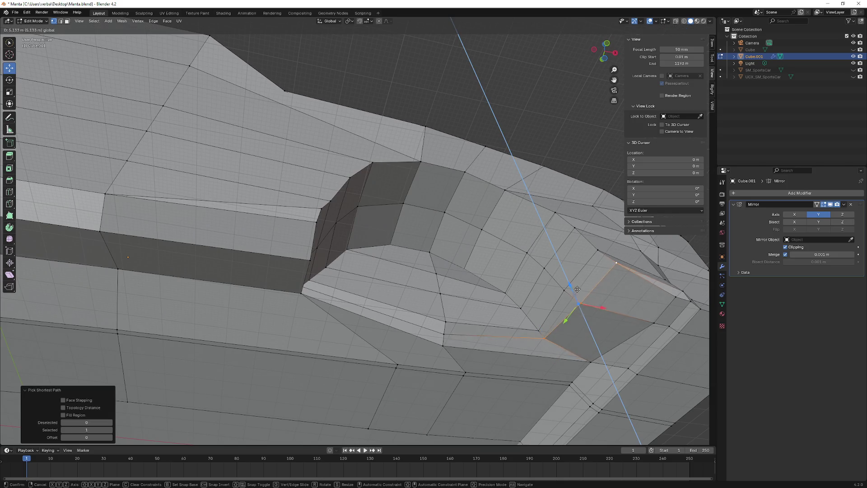
left_click(577, 294)
Step: Drag the arch-base vertex up about 4.1 m in Z and 1.5 m along Y
middle_click_drag(577, 294, 439, 299)
mouse_move(351, 311)
middle_mouse_down()
mouse_move(378, 314)
mouse_move(410, 300)
mouse_move(455, 332)
mouse_move(429, 333)
mouse_move(456, 300)
mouse_move(430, 333)
mouse_move(365, 156)
mouse_move(389, 189)
mouse_move(364, 209)
mouse_move(559, 178)
mouse_move(437, 238)
mouse_move(285, 234)
mouse_move(397, 215)
mouse_move(402, 222)
mouse_move(398, 212)
mouse_move(413, 201)
mouse_move(324, 202)
mouse_move(489, 227)
mouse_move(436, 277)
middle_mouse_up()
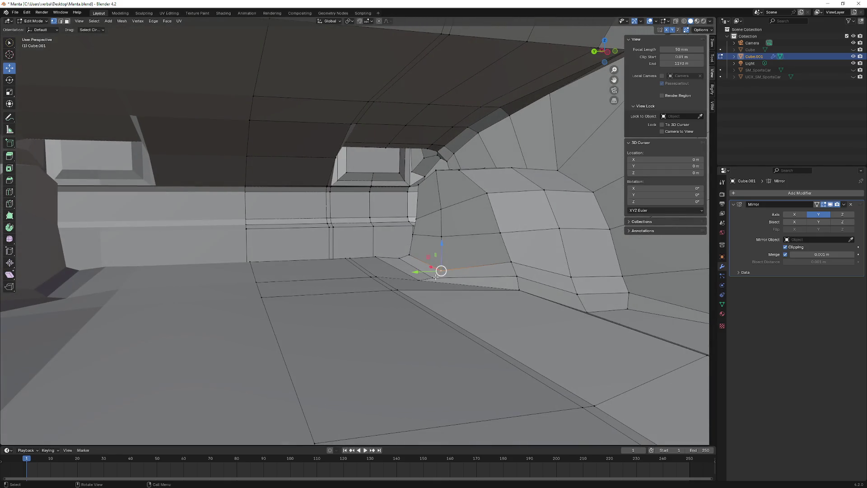
mouse_move(432, 261)
left_mouse_down()
mouse_move(425, 256)
mouse_move(436, 262)
mouse_move(439, 252)
left_mouse_up()
middle_click_drag(439, 252, 453, 261)
left_click_drag(454, 261, 454, 244)
middle_click_drag(454, 244, 360, 244)
mouse_move(246, 266)
left_mouse_down()
mouse_move(236, 262)
mouse_move(239, 249)
left_mouse_up()
mouse_move(239, 248)
middle_mouse_down()
mouse_move(297, 245)
mouse_move(265, 273)
mouse_move(348, 252)
mouse_move(303, 213)
mouse_move(330, 194)
mouse_move(314, 199)
mouse_move(300, 230)
mouse_move(296, 217)
mouse_move(311, 196)
middle_mouse_up()
Step: Nudge the selected arch vertex along X, then sideways along Y twice
key("g")
key("x")
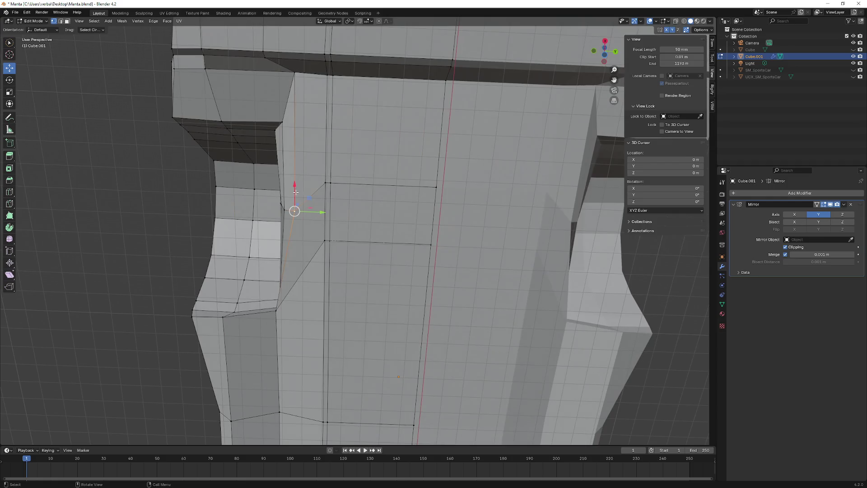
left_click(311, 196)
key("g")
key("y")
key("Escape")
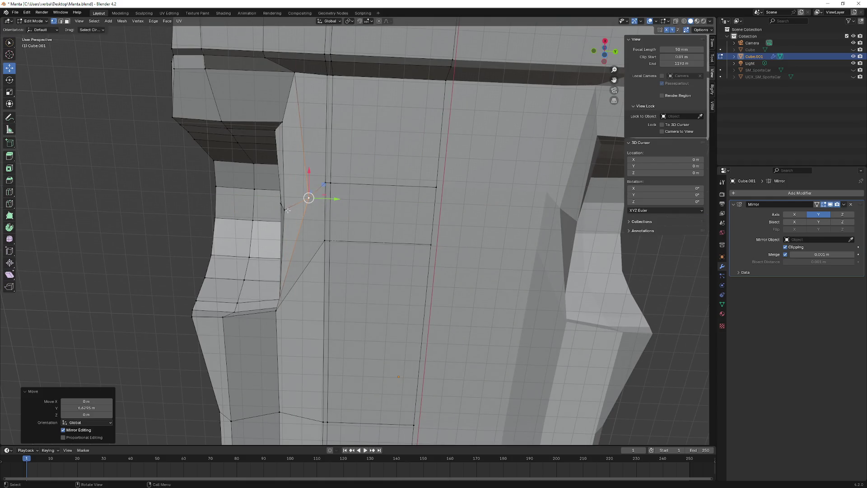
key("g")
key("y")
left_click(313, 209)
mouse_move(313, 209)
middle_mouse_down()
mouse_move(361, 247)
mouse_move(310, 216)
mouse_move(374, 168)
mouse_move(387, 194)
mouse_move(442, 242)
mouse_move(400, 247)
middle_mouse_up()
key("g")
key("y")
left_click(298, 212)
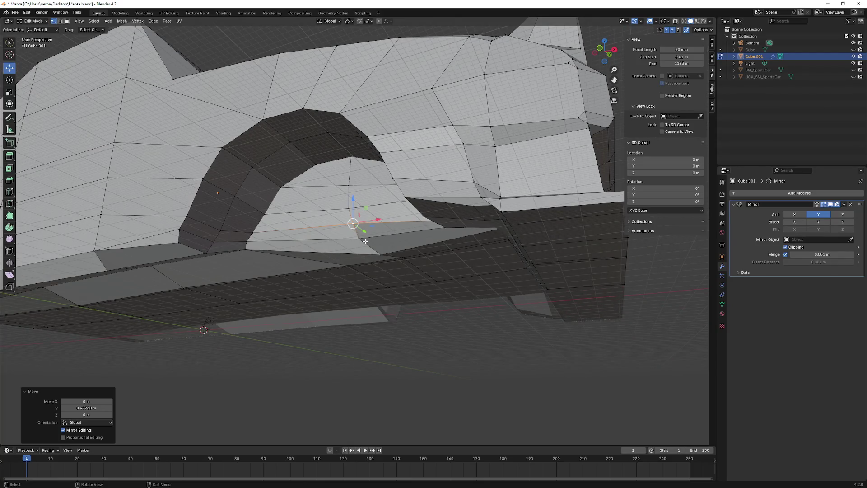
Step: Raise another arch-base vertex 1.1077 m in Z, then view the whole car from the side
mouse_move(346, 148)
middle_mouse_down()
mouse_move(339, 178)
mouse_move(310, 209)
mouse_move(321, 226)
mouse_move(323, 276)
mouse_move(316, 259)
mouse_move(333, 205)
mouse_move(380, 259)
mouse_move(366, 232)
middle_mouse_up()
left_click(313, 212)
key("g")
key("z")
left_click(316, 260)
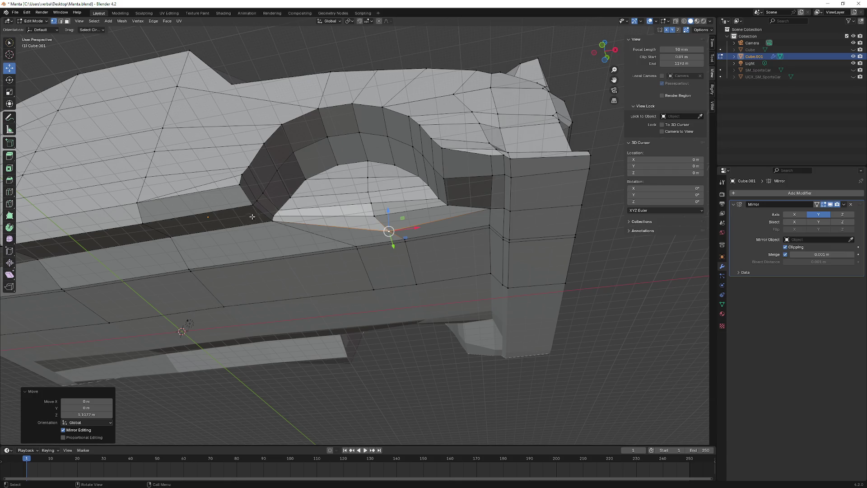
scroll(238, 225, "down", 6)
mouse_move(237, 244)
middle_mouse_down()
mouse_move(230, 267)
mouse_move(237, 256)
mouse_move(190, 262)
mouse_move(199, 258)
middle_mouse_up()
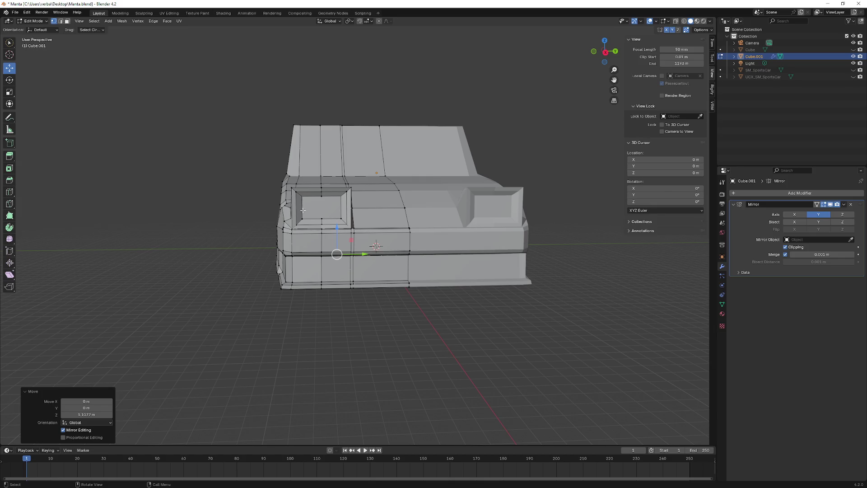
Step: Switch to edge select and pick an edge on the car's front
scroll(306, 211, "up", 5)
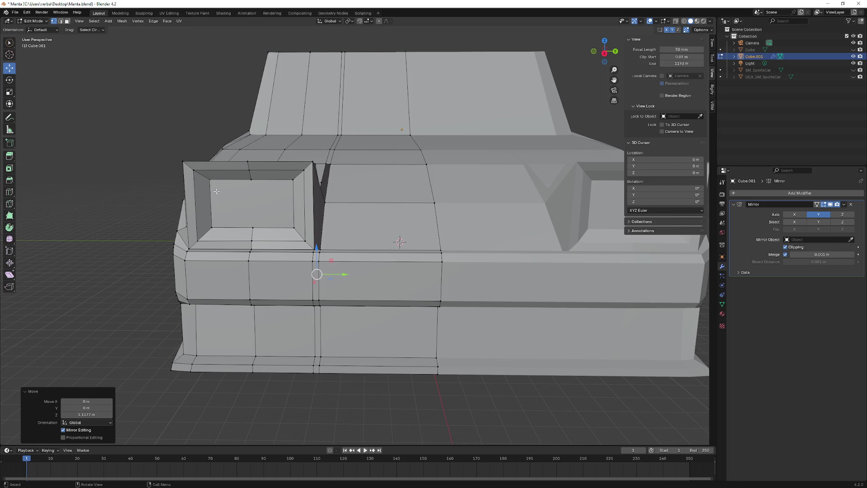
left_click(61, 21)
mouse_move(293, 252)
middle_mouse_down()
mouse_move(294, 132)
mouse_move(320, 139)
mouse_move(317, 190)
mouse_move(335, 101)
mouse_move(361, 116)
mouse_move(273, 118)
mouse_move(298, 144)
middle_mouse_up()
left_click(332, 85, "ctrl")
scroll(327, 122, "up", 5)
scroll(327, 122, "down", 3)
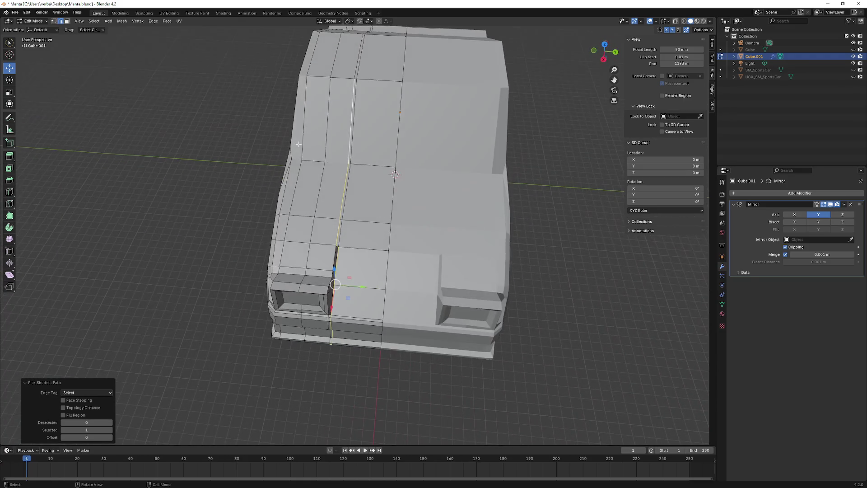
Step: Select the path running down the car's front and up the body
left_click(67, 22)
mouse_move(474, 149)
middle_mouse_down()
mouse_move(523, 138)
mouse_move(368, 127)
middle_mouse_up()
left_click(345, 195, "ctrl")
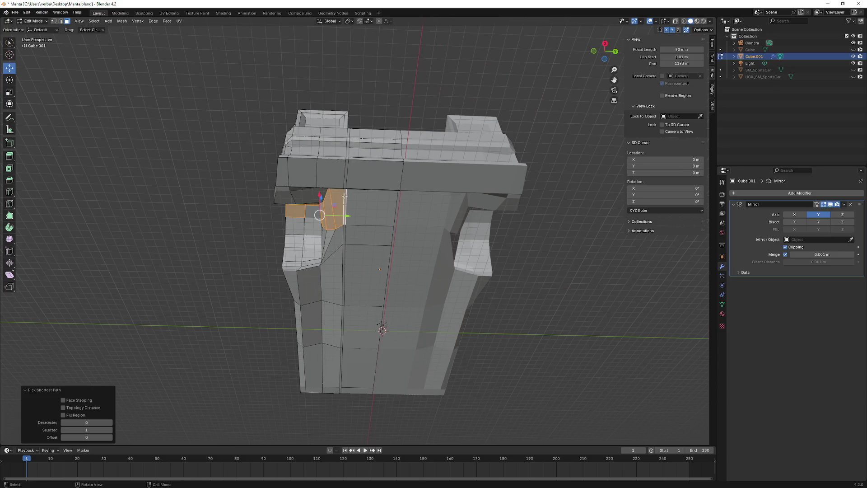
left_click(347, 174)
mouse_move(358, 140)
middle_mouse_down()
mouse_move(345, 208)
mouse_move(327, 135)
mouse_move(351, 163)
middle_mouse_up()
left_click(345, 207, "ctrl")
scroll(351, 163, "down", 1)
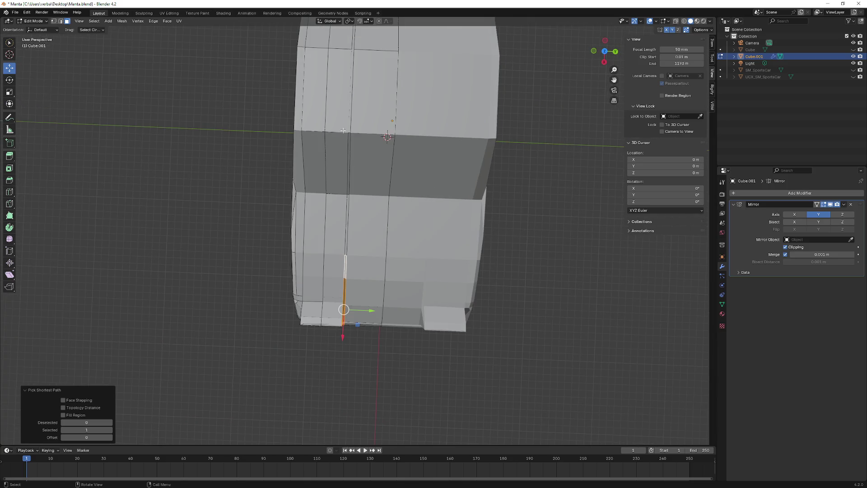
left_click(352, 93, "ctrl")
Step: Slide the selected front edge path -5.1739 m along Y toward the headlight
scroll(351, 93, "down", 3)
middle_click_drag(352, 93, 349, 179)
scroll(349, 179, "up", 3)
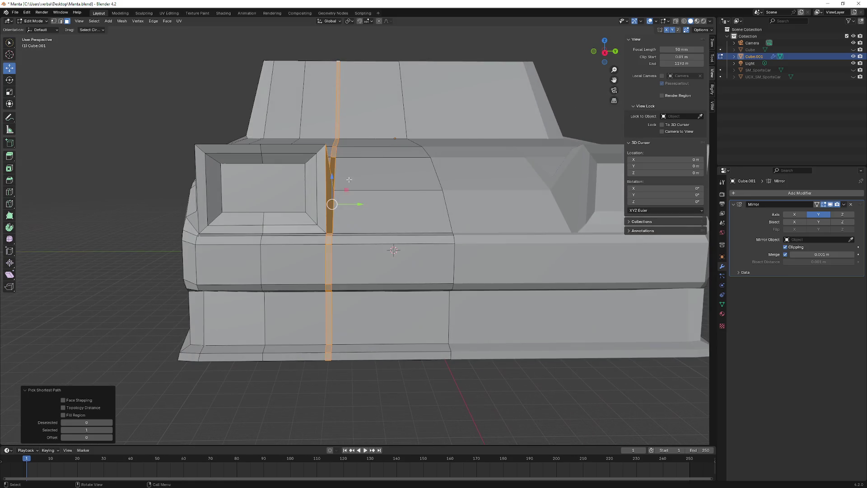
left_click_drag(351, 204, 347, 204)
middle_click_drag(348, 204, 346, 210)
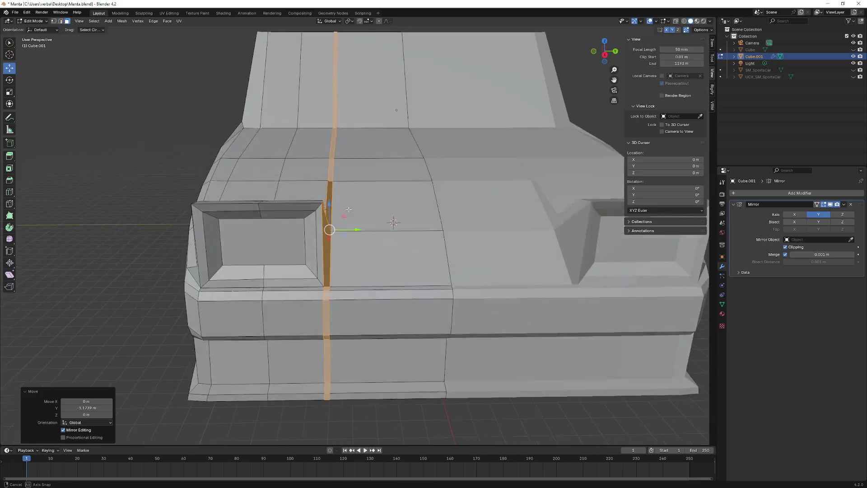
scroll(346, 212, "up", 3)
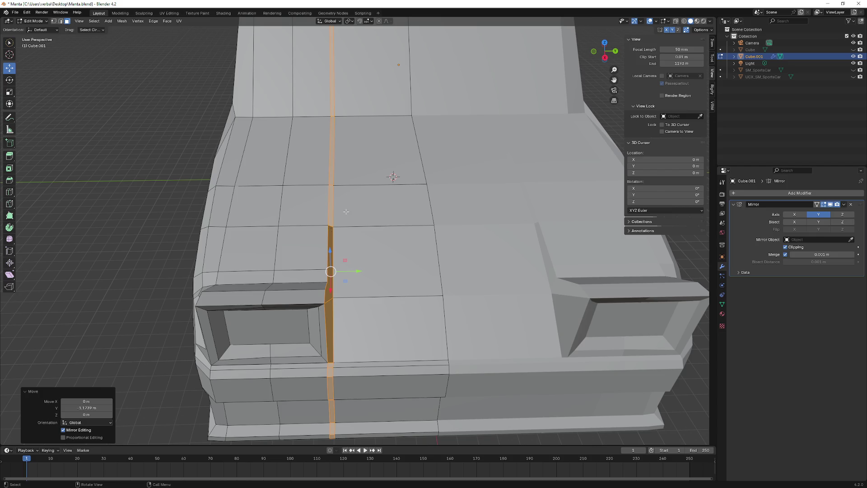
Step: Select the hood faces over the headlight, undoing an accidental face move
left_click(309, 149)
left_click_drag(311, 164, 316, 195)
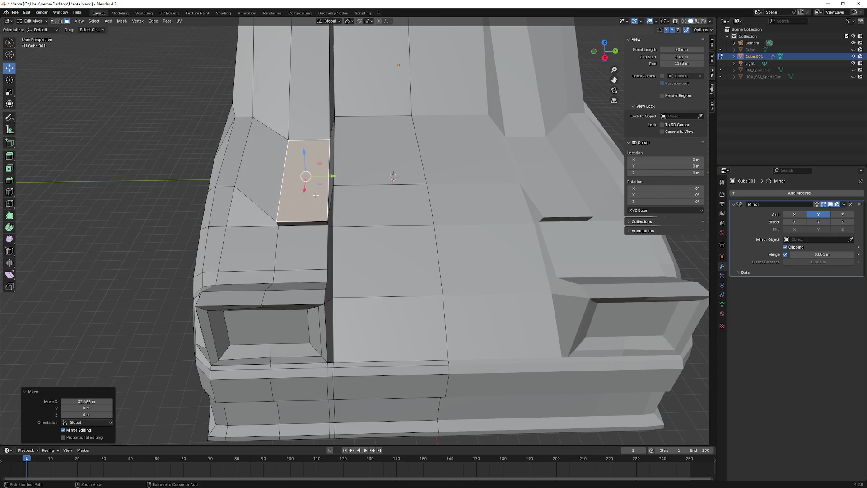
key("ctrl+z")
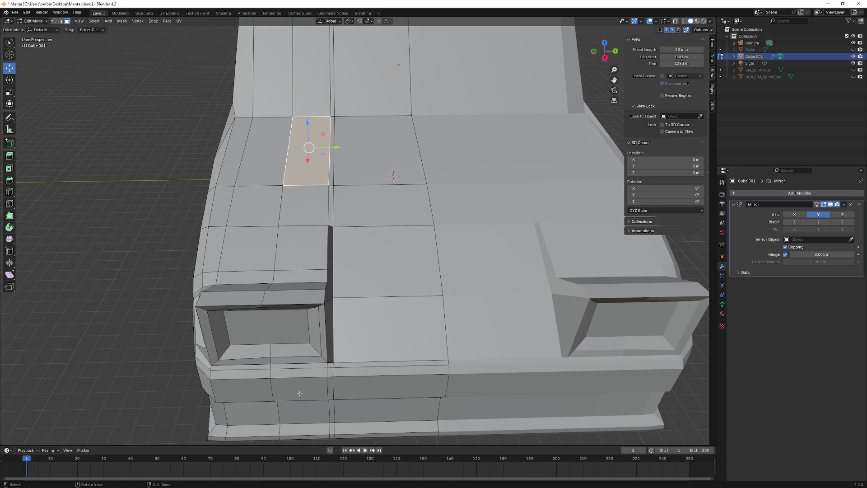
mouse_move(299, 387)
left_mouse_down()
mouse_move(290, 338)
mouse_move(316, 314)
mouse_move(311, 240)
mouse_move(318, 185)
mouse_move(323, 189)
left_mouse_up()
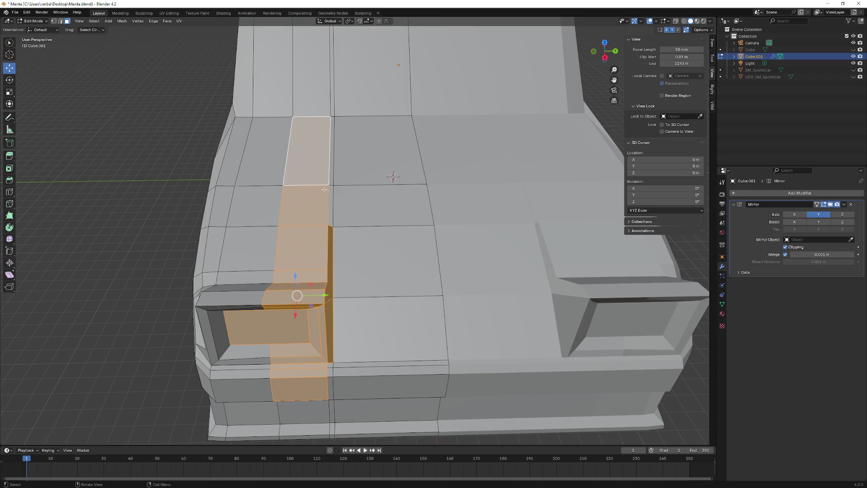
middle_click_drag(315, 295, 314, 248)
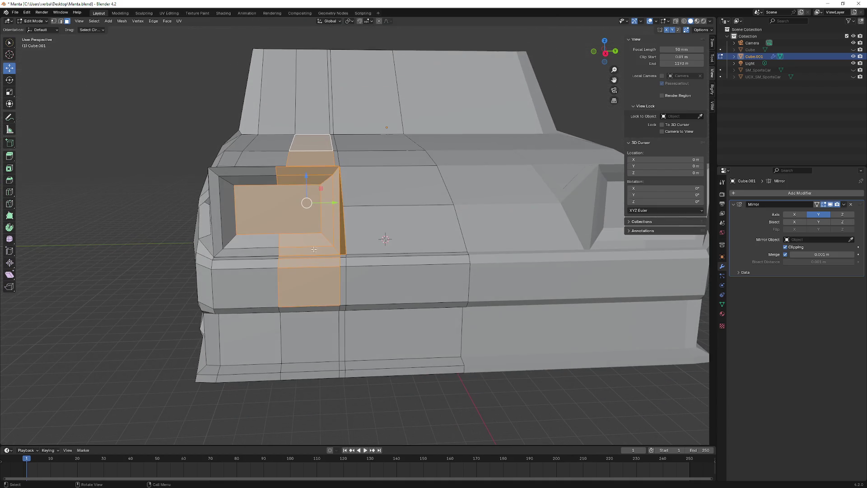
left_click(287, 208, "ctrl")
middle_click_drag(329, 216, 311, 180)
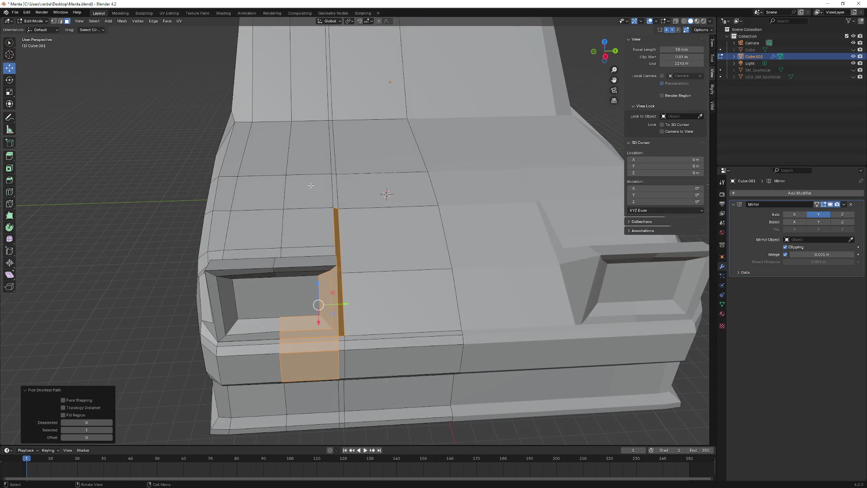
Step: Circle-select the strip of hood and front faces over the headlight, including the bevel faces
key("c")
left_click(309, 174)
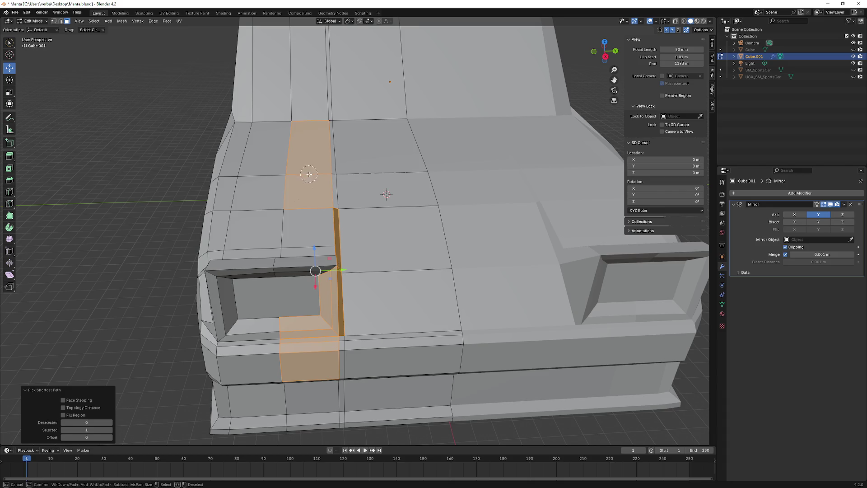
left_click_drag(309, 197, 310, 266)
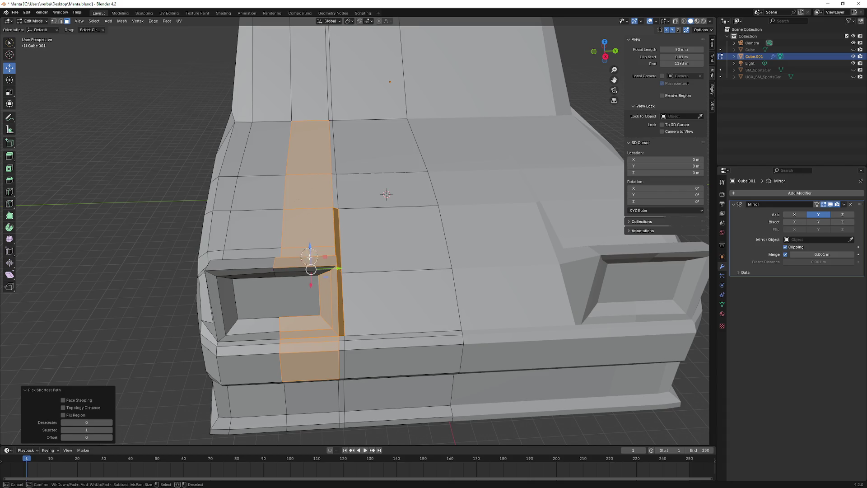
right_click(310, 267)
middle_click_drag(309, 267, 325, 241)
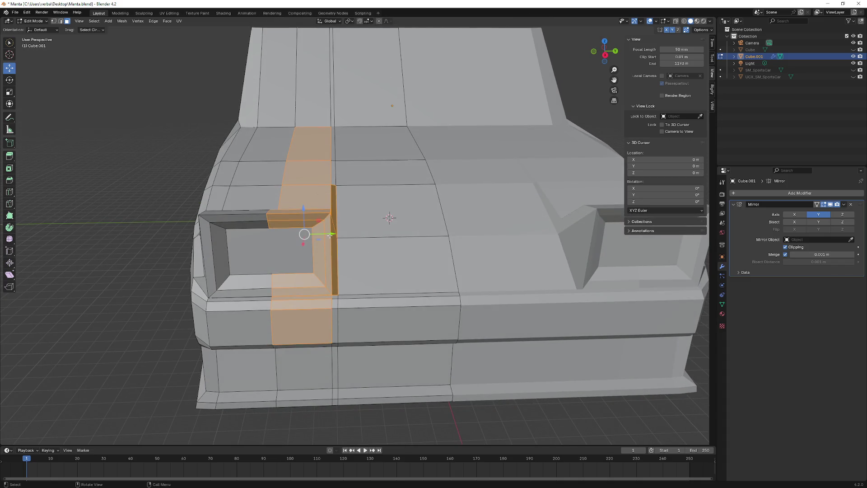
Step: Move the face strip about -10.45 m along Y, then return to vertex select
left_click_drag(327, 235, 311, 238)
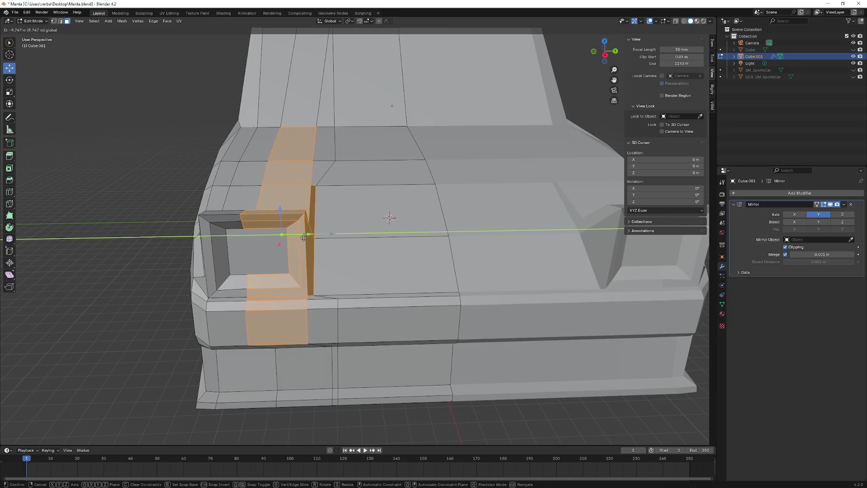
left_click(301, 236)
scroll(277, 234, "down", 4)
middle_click_drag(276, 234, 330, 208)
scroll(317, 210, "up", 3)
scroll(328, 207, "up", 2)
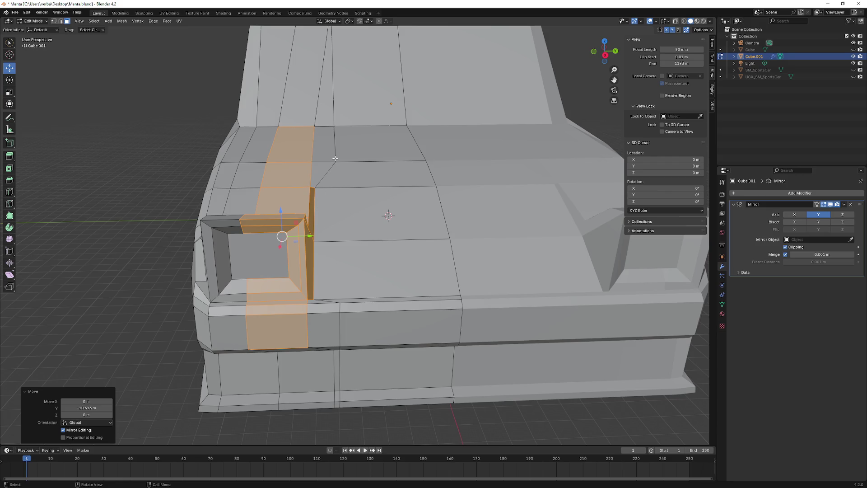
middle_click_drag(324, 136, 316, 111)
scroll(315, 112, "down", 3)
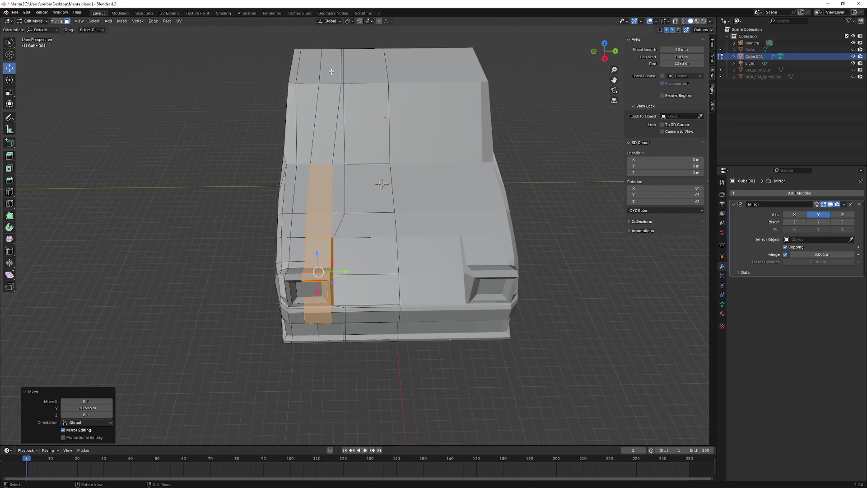
left_click(54, 21)
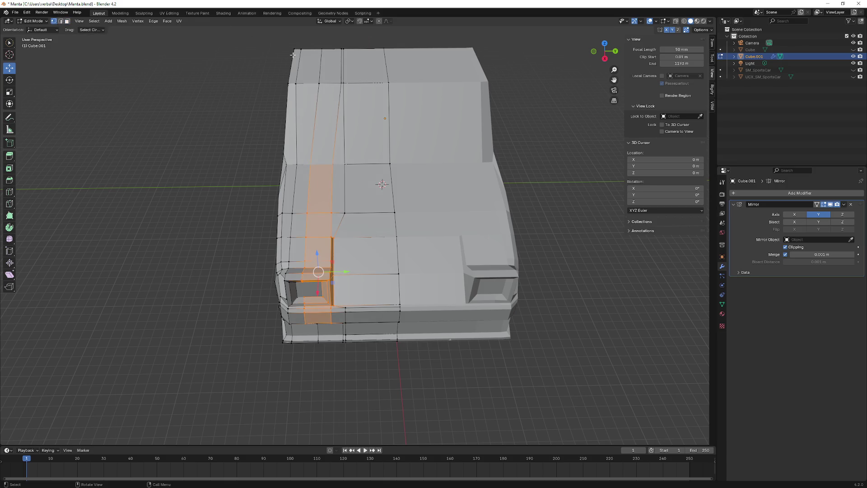
Step: Move the two windshield-top vertices sideways along Y
scroll(298, 91, "up", 2)
left_click(298, 91)
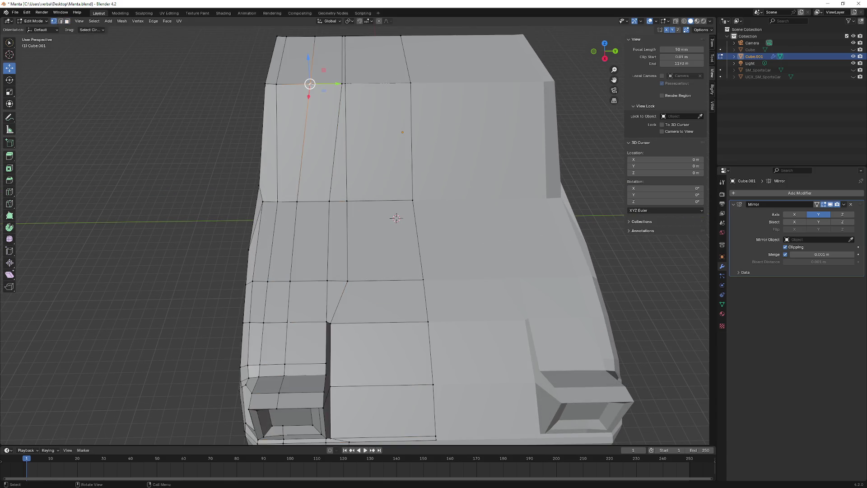
left_click(343, 84, "ctrl")
key("g")
key("y")
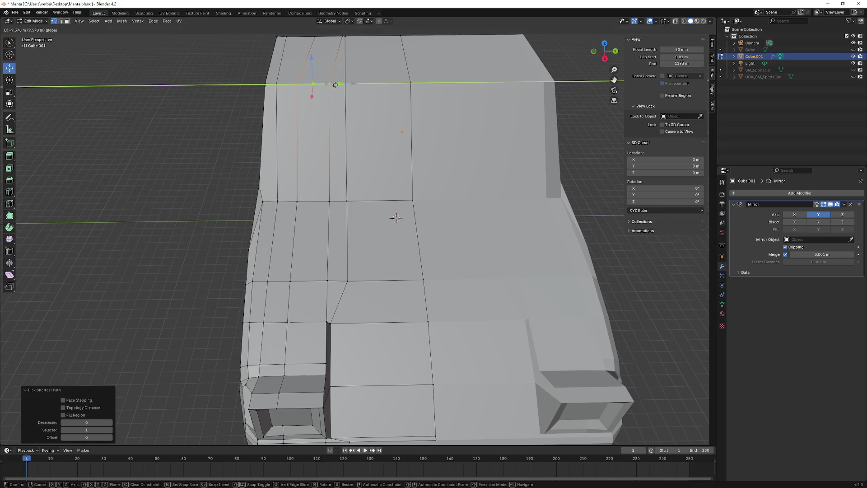
left_click(335, 85)
Step: Slide a lower windshield vertex along Y to about -10.738 m
left_click(346, 280)
left_click_drag(370, 279, 353, 280)
mouse_move(354, 281)
middle_mouse_down()
mouse_move(347, 198)
mouse_move(369, 201)
middle_mouse_up()
left_click_drag(369, 201, 353, 203)
middle_click_drag(353, 203, 351, 184)
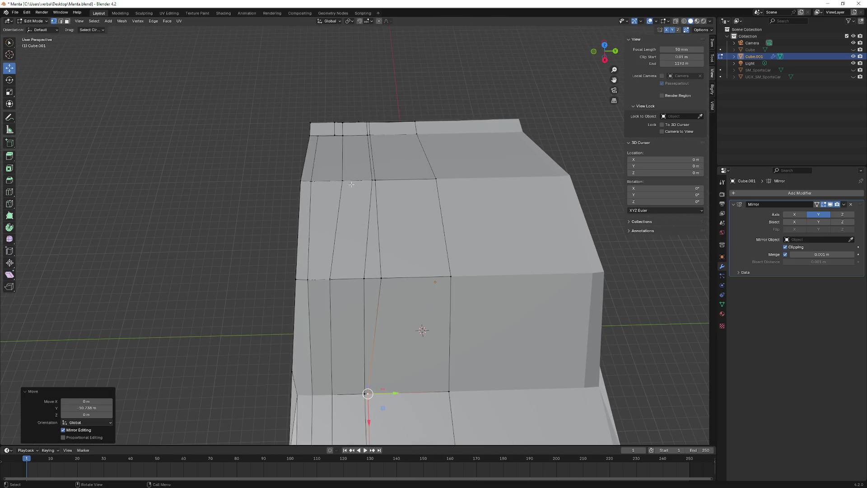
Step: Slide the windshield-base edges and its lower vertex inward along Y
left_click(352, 185)
left_click(375, 181, "ctrl")
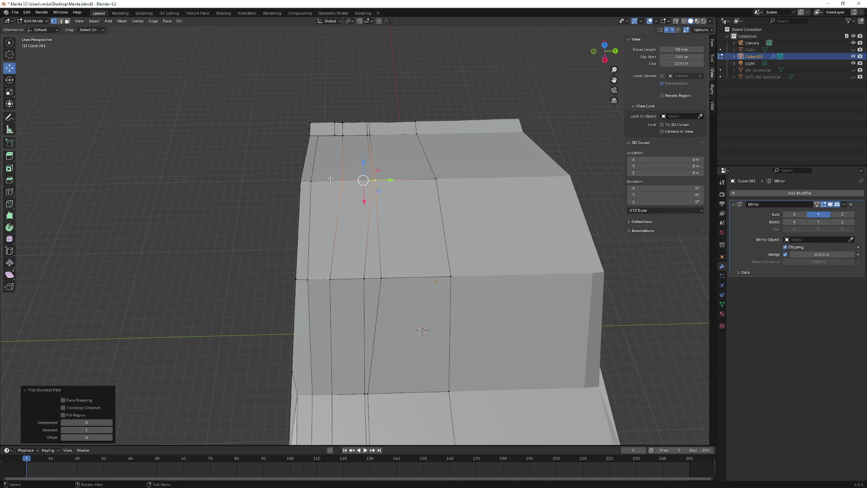
left_click(375, 180)
left_click(343, 181, "ctrl")
left_click_drag(383, 180, 369, 182)
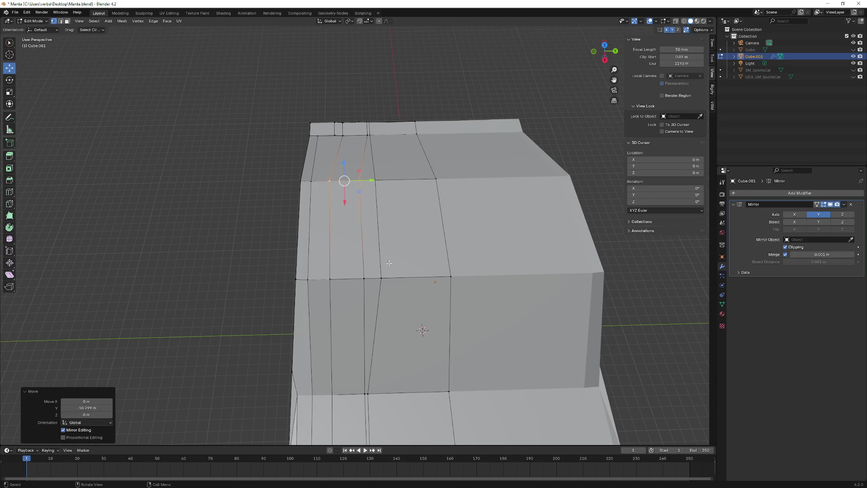
left_click(366, 395)
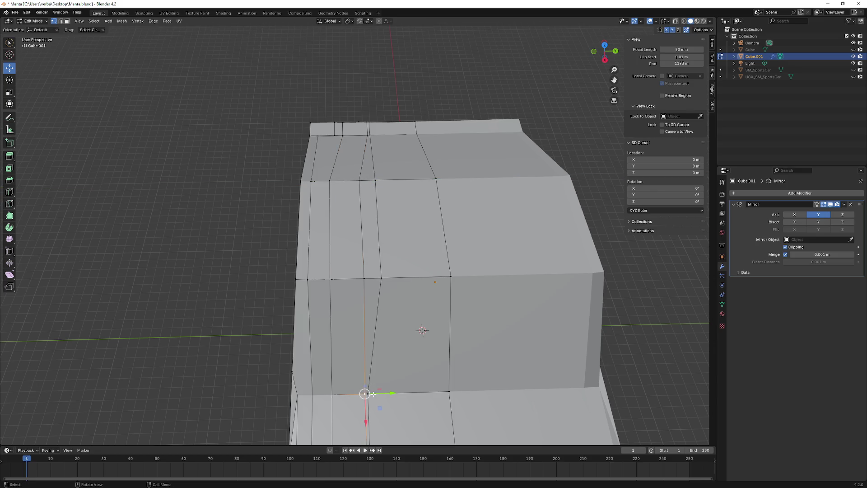
middle_click_drag(375, 374, 360, 320)
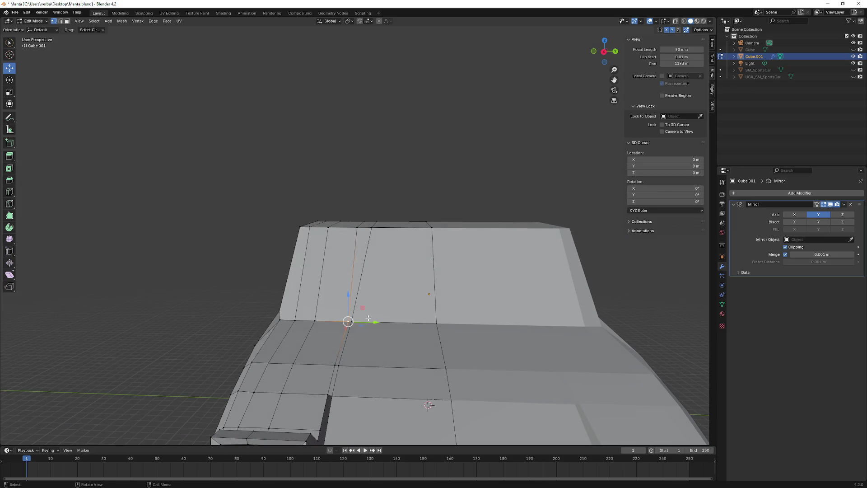
left_click_drag(360, 320, 397, 322)
Step: Shift two cabin ridge vertices along Y, the second to 6.9683 m
left_click(371, 228)
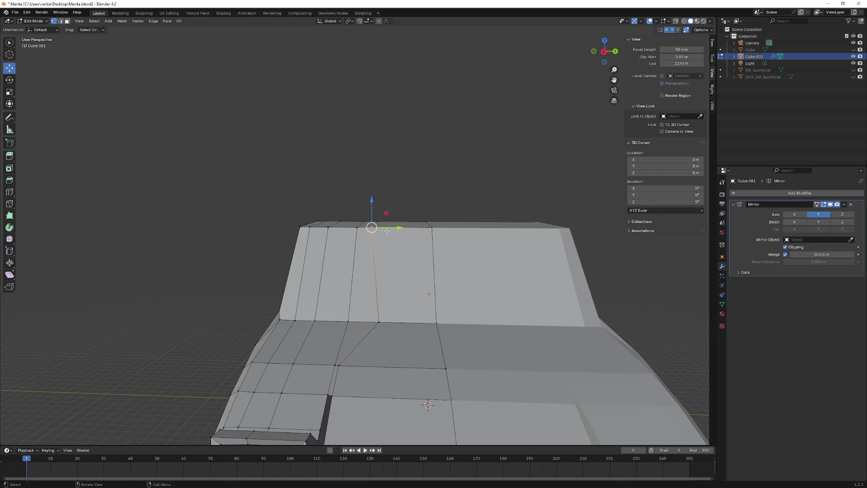
left_click_drag(392, 229, 403, 228)
middle_click_drag(402, 228, 362, 269)
left_click(408, 242)
left_click_drag(408, 266, 411, 265)
mouse_move(411, 266)
middle_mouse_down()
mouse_move(375, 246)
mouse_move(359, 291)
middle_mouse_up()
left_click(334, 341, "ctrl")
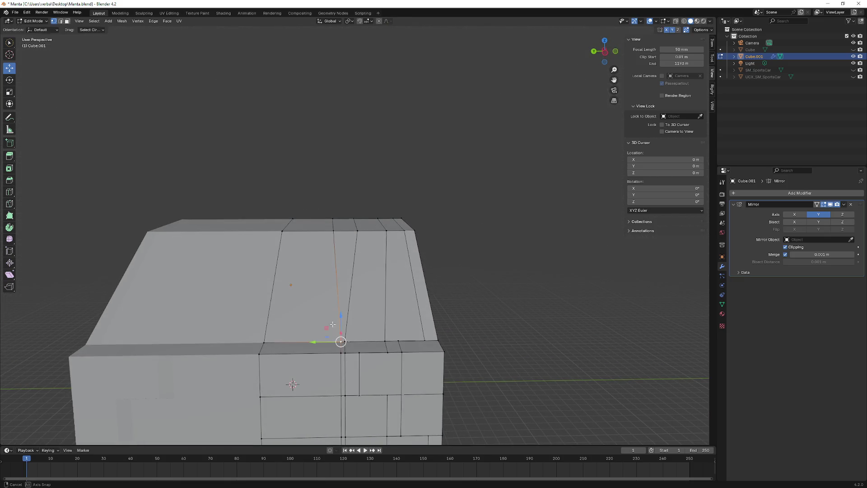
Step: Select the front vertical edge loop and shift it along Y to 9.0575 m
middle_click_drag(334, 341, 335, 314)
left_click(345, 357, "ctrl")
middle_click_drag(345, 356, 341, 363)
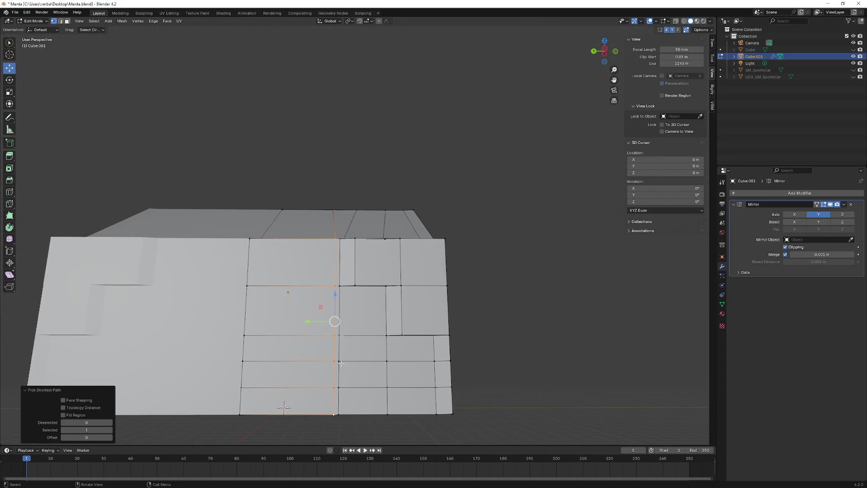
mouse_move(320, 320)
left_mouse_down()
mouse_move(307, 321)
mouse_move(316, 320)
left_mouse_up()
mouse_move(316, 321)
middle_mouse_down()
mouse_move(336, 333)
mouse_move(351, 321)
mouse_move(372, 266)
mouse_move(357, 205)
mouse_move(354, 212)
mouse_move(334, 194)
mouse_move(339, 216)
middle_mouse_up()
Step: Orbit around the body's top and side to inspect the tapered cabin
scroll(342, 262, "up", 8)
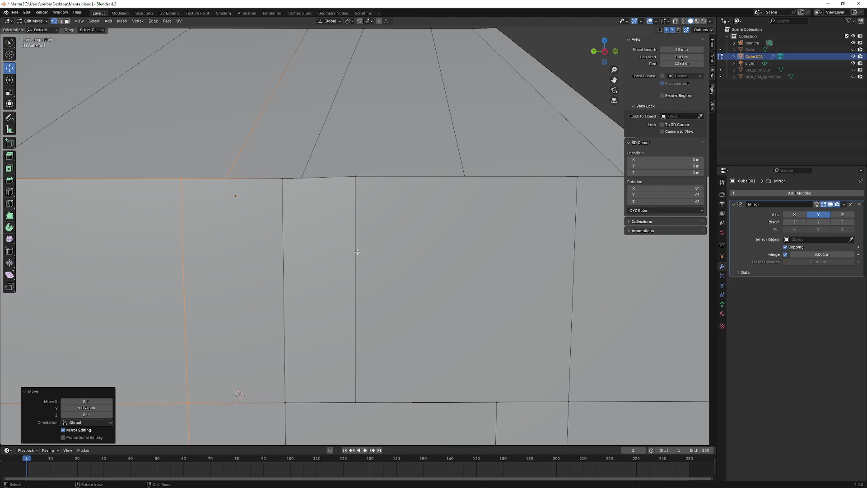
scroll(416, 275, "down", 8)
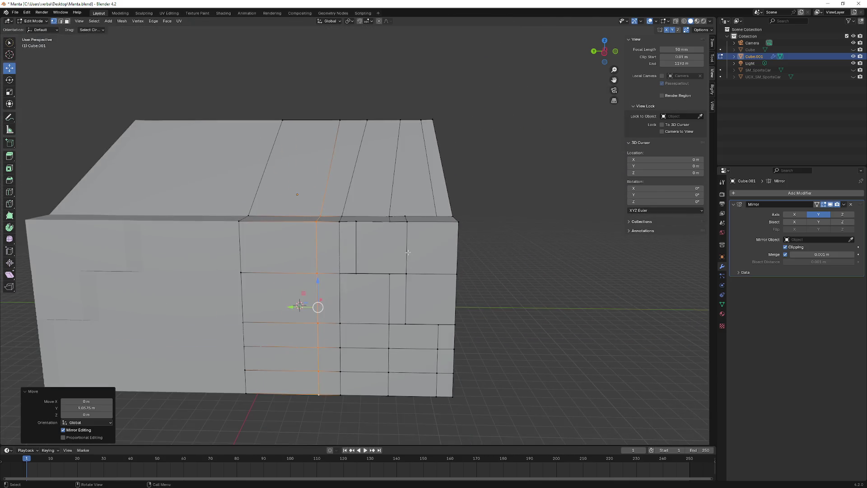
middle_click_drag(401, 234, 392, 250)
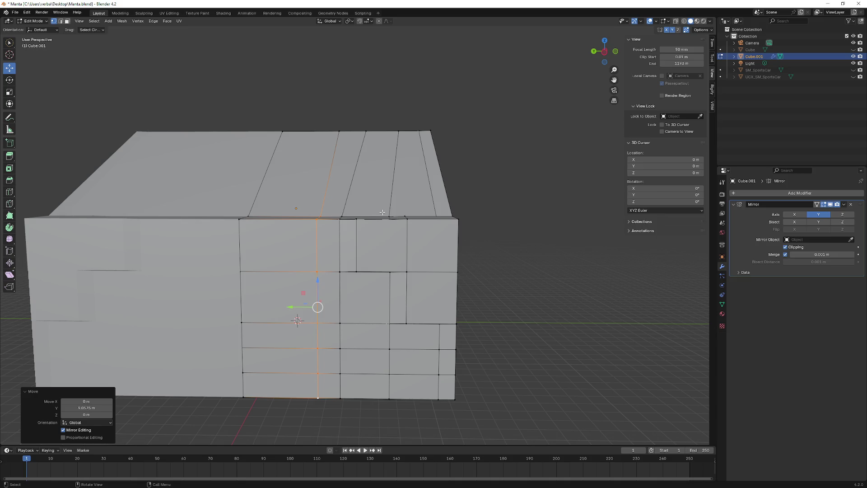
middle_click_drag(382, 212, 381, 234)
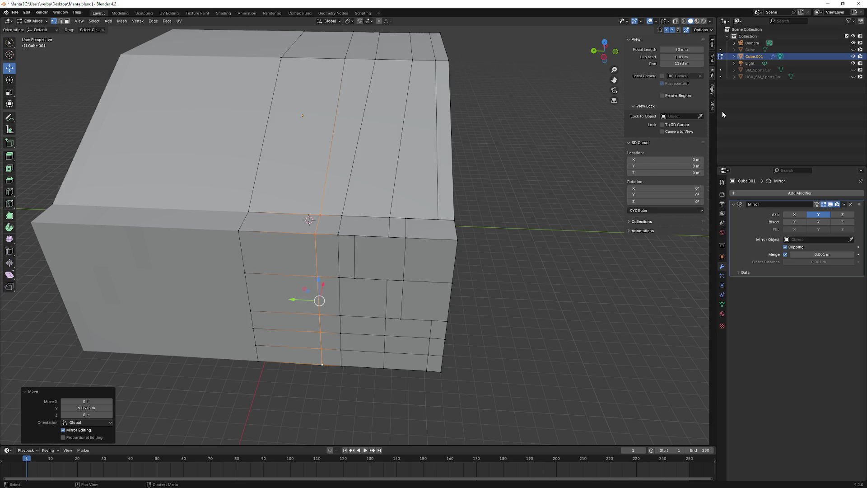
mouse_move(370, 216)
middle_mouse_down()
mouse_move(412, 210)
mouse_move(400, 244)
mouse_move(343, 258)
mouse_move(331, 242)
mouse_move(414, 249)
mouse_move(397, 248)
mouse_move(387, 261)
mouse_move(434, 258)
mouse_move(397, 248)
mouse_move(326, 258)
mouse_move(381, 257)
middle_mouse_up()
scroll(412, 210, "up", 3)
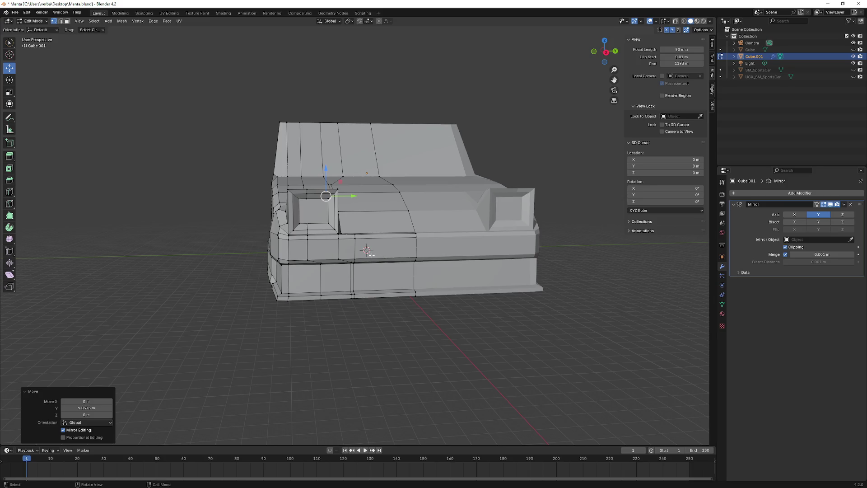
middle_click_drag(369, 254, 289, 159)
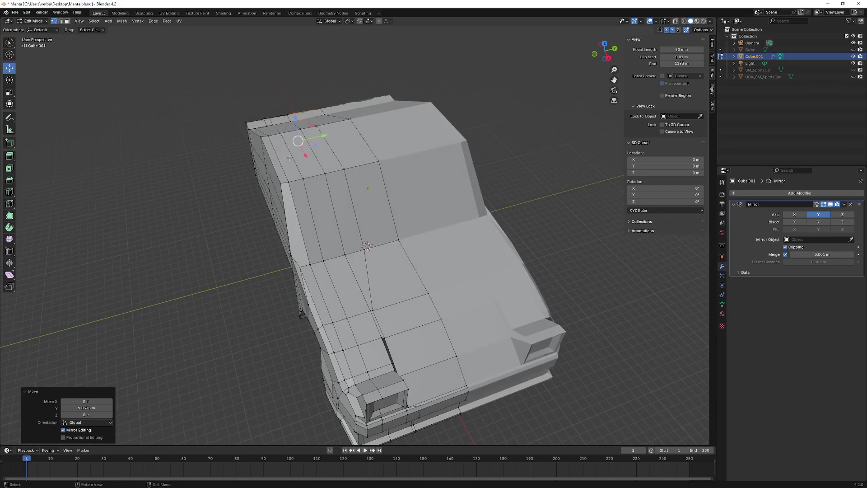
mouse_move(341, 206)
middle_mouse_down()
mouse_move(408, 215)
mouse_move(372, 246)
mouse_move(383, 237)
middle_mouse_up()
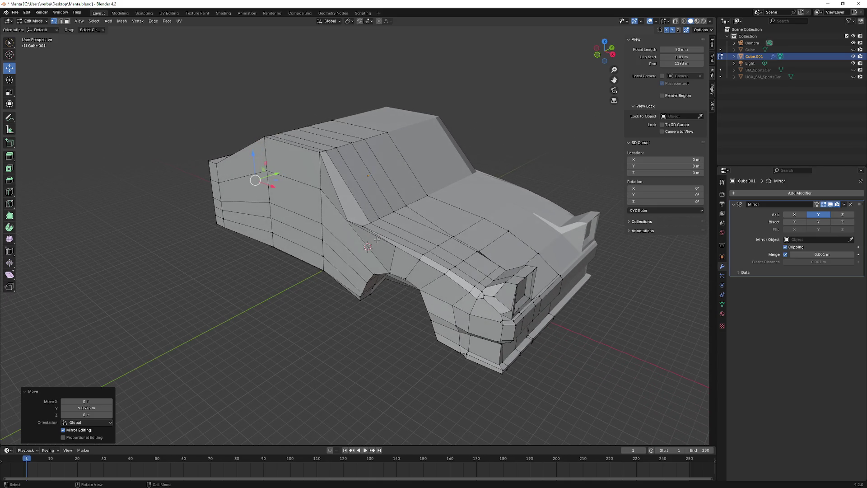
mouse_move(450, 304)
middle_mouse_down()
mouse_move(452, 257)
mouse_move(412, 254)
mouse_move(411, 266)
mouse_move(355, 261)
middle_mouse_up()
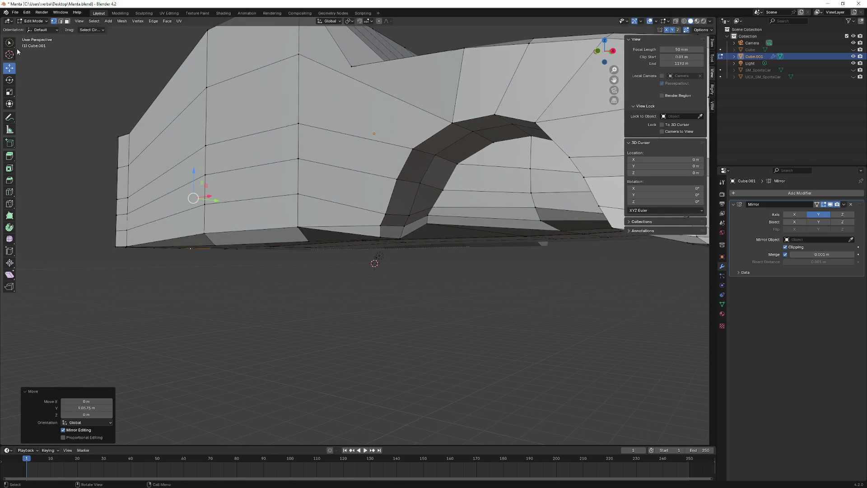
Step: Open the mesh options, select the arch-base edge and slide it along X
scroll(335, 147, "up", 5)
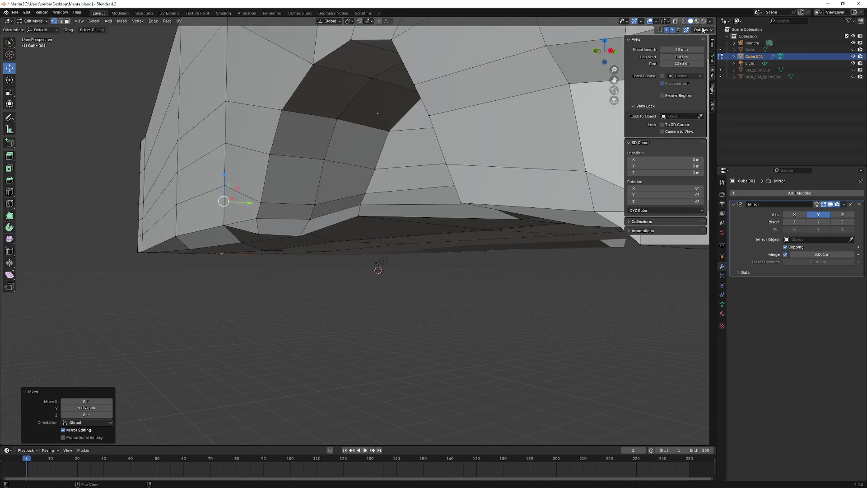
left_click(702, 29)
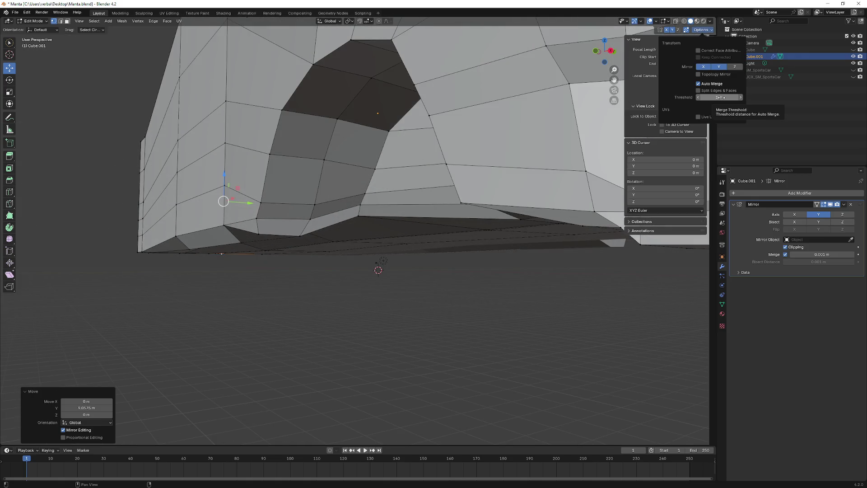
middle_click_drag(289, 194, 429, 217)
left_click(311, 204, "ctrl")
left_click(359, 211, "ctrl")
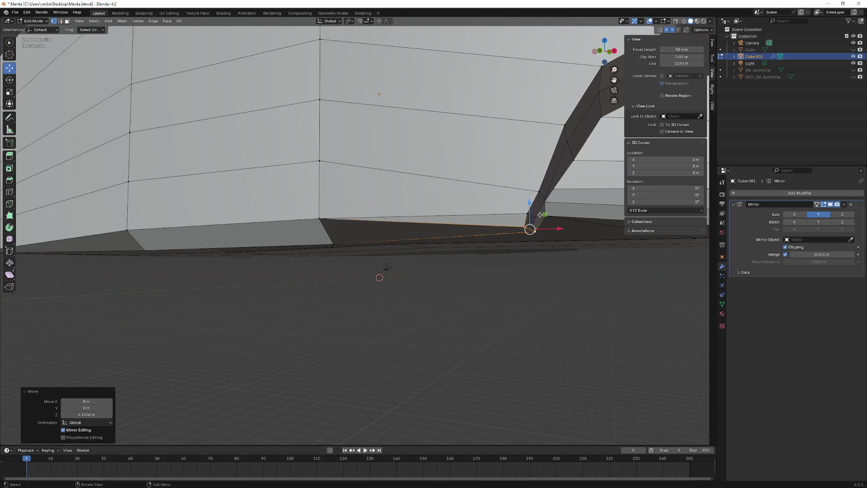
left_click_drag(531, 221, 521, 209)
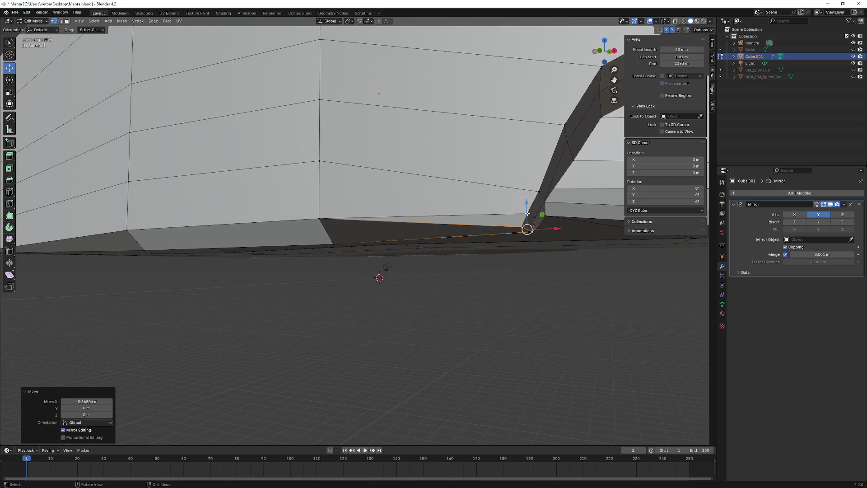
Step: Extend the arch-base edge selection and raise it along Z
middle_click_drag(527, 213, 515, 219)
left_click(367, 217, "ctrl")
left_click_drag(336, 202, 338, 192)
key("ctrl+z")
middle_click_drag(406, 212, 438, 206)
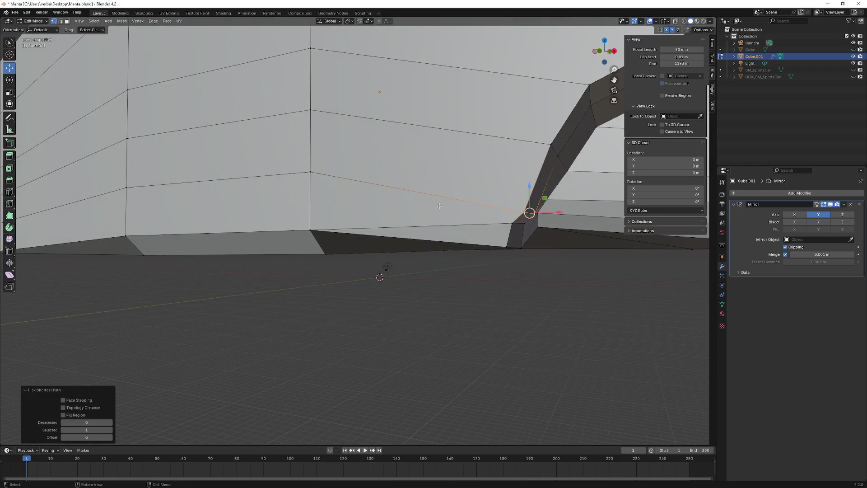
mouse_move(531, 199)
left_mouse_down()
mouse_move(529, 169)
mouse_move(528, 188)
left_mouse_up()
middle_click_drag(529, 187, 335, 245)
Step: Raise the arch's bottom edge to Z 4.2274 m and move the upper edge to Z 3.2762 m
left_click(193, 236)
left_click(190, 240, "ctrl")
mouse_move(189, 240)
middle_mouse_down()
mouse_move(497, 216)
mouse_move(542, 228)
mouse_move(421, 234)
middle_mouse_up()
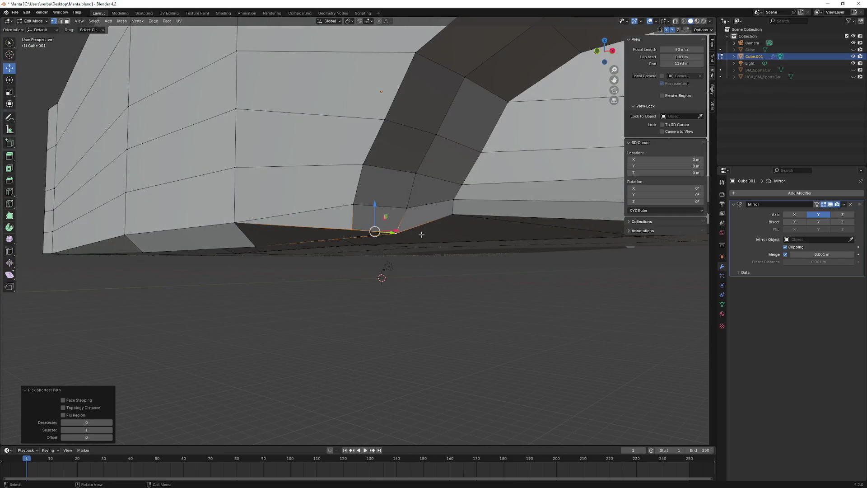
left_click_drag(372, 215, 372, 194)
middle_click_drag(372, 193, 545, 232)
left_click(503, 196)
left_click(521, 199, "ctrl")
left_click_drag(508, 184, 508, 176)
mouse_move(507, 176)
middle_mouse_down()
mouse_move(443, 199)
mouse_move(577, 209)
mouse_move(544, 228)
middle_mouse_up()
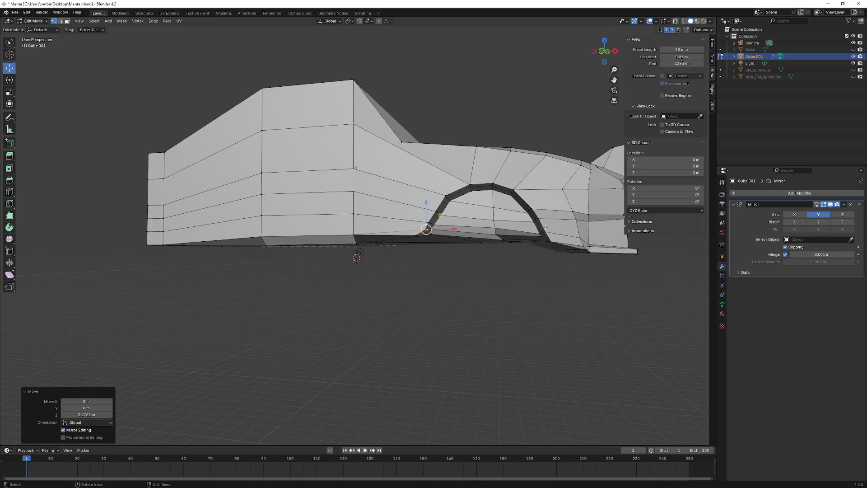
Step: From below, select vertices along the arch bottom and slide them along X
middle_click_drag(545, 227, 474, 221)
scroll(438, 217, "up", 6)
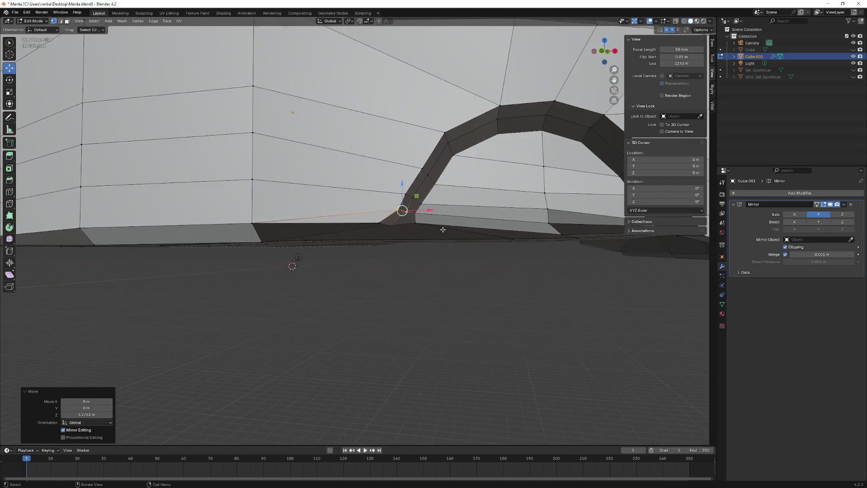
mouse_move(402, 212)
middle_mouse_down()
mouse_move(225, 139)
mouse_move(277, 155)
middle_mouse_up()
left_click(233, 133, "ctrl")
left_click_drag(388, 248, 389, 255)
left_click_drag(409, 284, 427, 245)
mouse_move(445, 279)
middle_mouse_down()
mouse_move(484, 266)
mouse_move(477, 242)
mouse_move(469, 257)
mouse_move(432, 259)
middle_mouse_up()
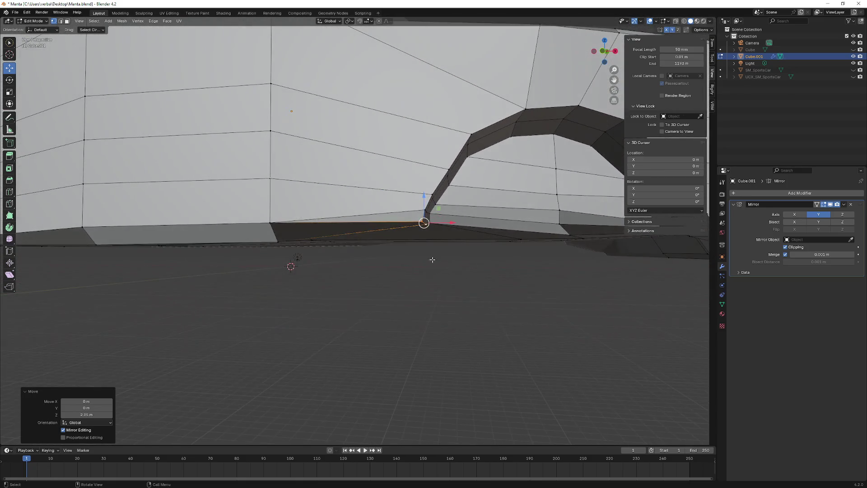
Step: Clear the selection and pick the edge path at the wheel arch's base
left_click(298, 225)
middle_click_drag(304, 229, 392, 240)
scroll(389, 234, "up", 3)
left_click(364, 198)
middle_click_drag(364, 197, 377, 213)
middle_click_drag(291, 211, 317, 210, "shift")
left_click(352, 208, "ctrl")
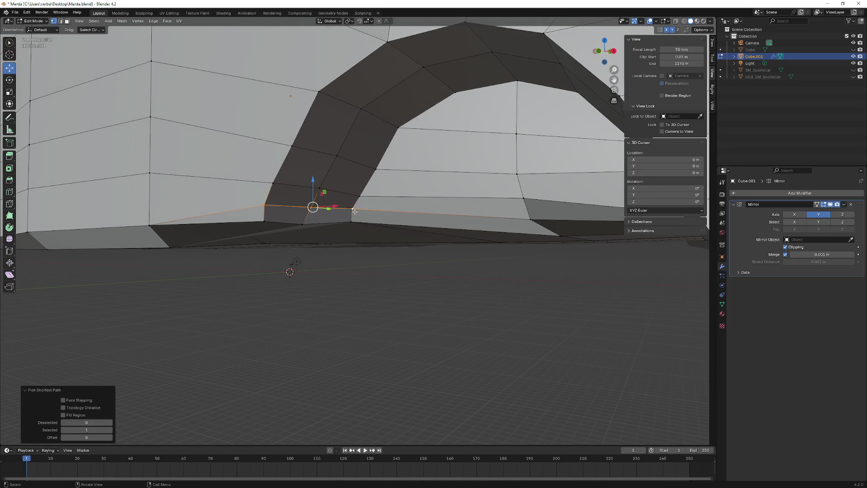
Step: Toggle a mesh option, lower the edge about 4 m in Z and nudge its end vertex -0.16509 m along X
left_click(709, 32)
left_click(700, 97)
left_click_drag(314, 189, 313, 201)
mouse_move(313, 208)
middle_mouse_down()
mouse_move(329, 194)
mouse_move(374, 189)
mouse_move(370, 209)
middle_mouse_up()
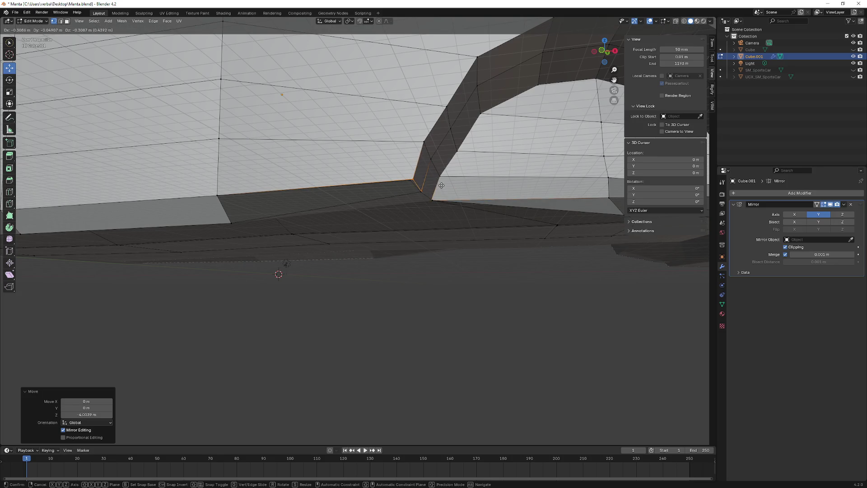
left_click(413, 179)
left_click_drag(431, 174, 427, 175)
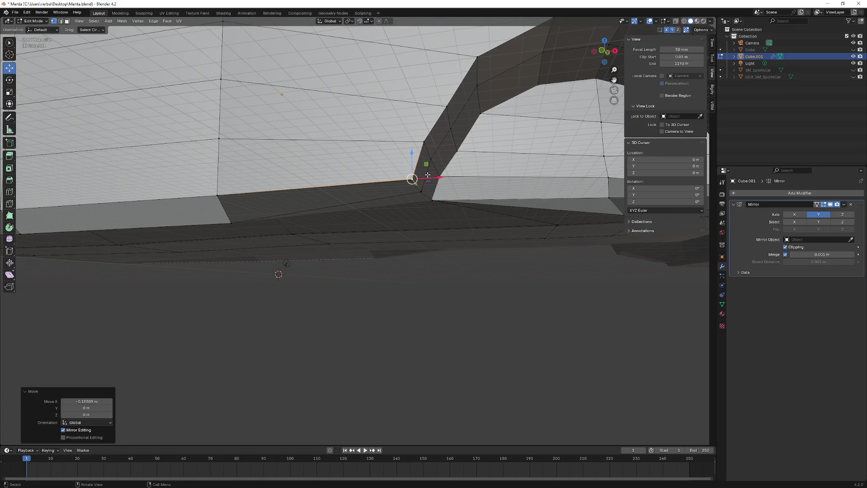
Step: Slide the selected bottom vertex left along X
scroll(429, 176, "up", 3)
middle_click_drag(441, 171, 413, 217)
left_click_drag(413, 217, 410, 221)
middle_click_drag(434, 218, 330, 220)
Step: Select a vertex on the body's lower edge, slide it up its edge, and nudge it along X
left_click(289, 210)
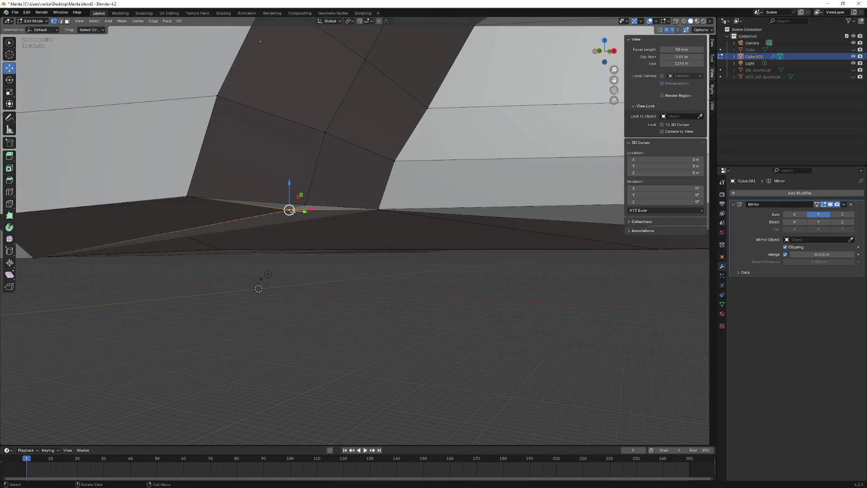
left_click_drag(307, 210, 312, 207)
middle_click_drag(298, 210, 440, 160)
left_click_drag(439, 129, 445, 130)
middle_click_drag(442, 131, 420, 158)
Step: Fine-tune that lower-edge vertex along Z, X and Y to reshape the lower body
left_click_drag(324, 235, 324, 219)
mouse_move(356, 247)
left_mouse_down()
mouse_move(370, 250)
mouse_move(341, 221)
left_mouse_up()
mouse_move(342, 221)
middle_mouse_down()
mouse_move(273, 233)
mouse_move(428, 185)
mouse_move(304, 200)
middle_mouse_up()
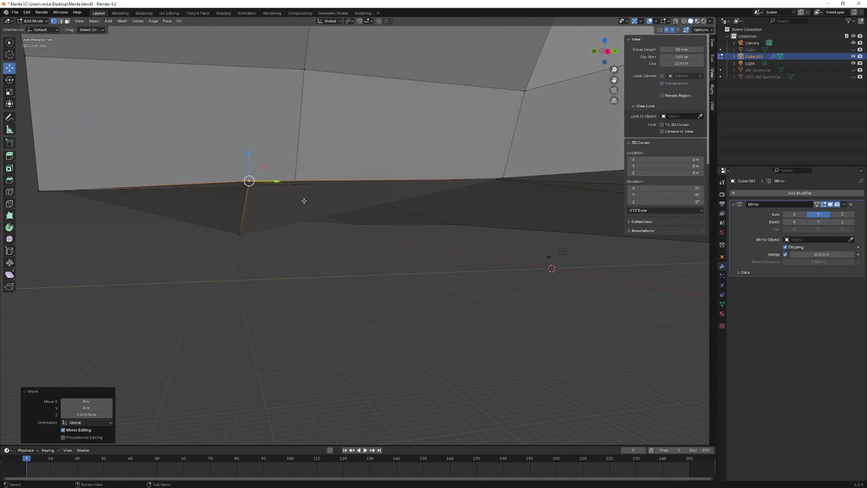
mouse_move(274, 181)
left_mouse_down()
mouse_move(262, 182)
mouse_move(320, 187)
mouse_move(295, 172)
left_mouse_up()
mouse_move(295, 171)
middle_mouse_down()
mouse_move(369, 190)
mouse_move(331, 170)
mouse_move(357, 167)
mouse_move(345, 167)
middle_mouse_up()
Step: Move a vertex on the lower side edge along Y
scroll(345, 167, "up", 5)
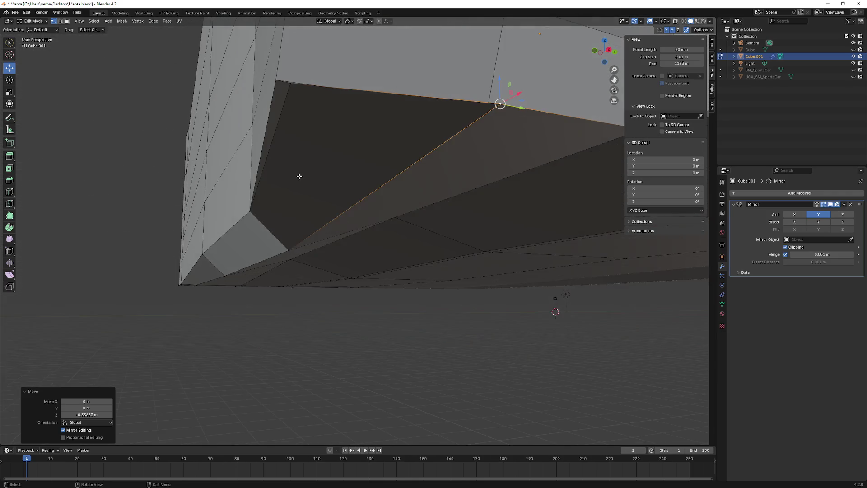
left_click(273, 78)
mouse_move(296, 85)
left_mouse_down()
mouse_move(313, 87)
mouse_move(290, 72)
mouse_move(291, 105)
mouse_move(291, 90)
left_mouse_up()
scroll(315, 123, "up", 5)
scroll(315, 123, "down", 5)
middle_click_drag(333, 120, 307, 126)
mouse_move(270, 259)
middle_mouse_down()
mouse_move(292, 249)
mouse_move(294, 226)
middle_mouse_up()
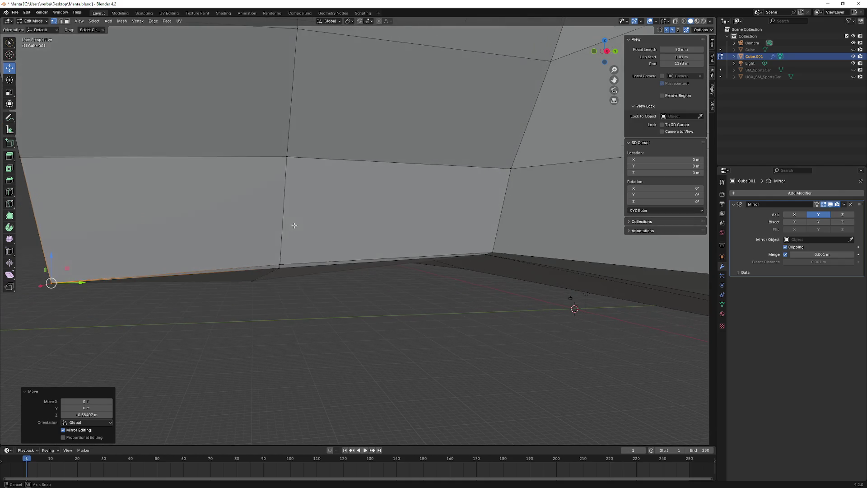
Step: Lower another lower-edge vertex slightly along Z and shift an underside vertex along X
left_click(280, 265)
left_click_drag(279, 242, 298, 267)
middle_click_drag(298, 267, 348, 153)
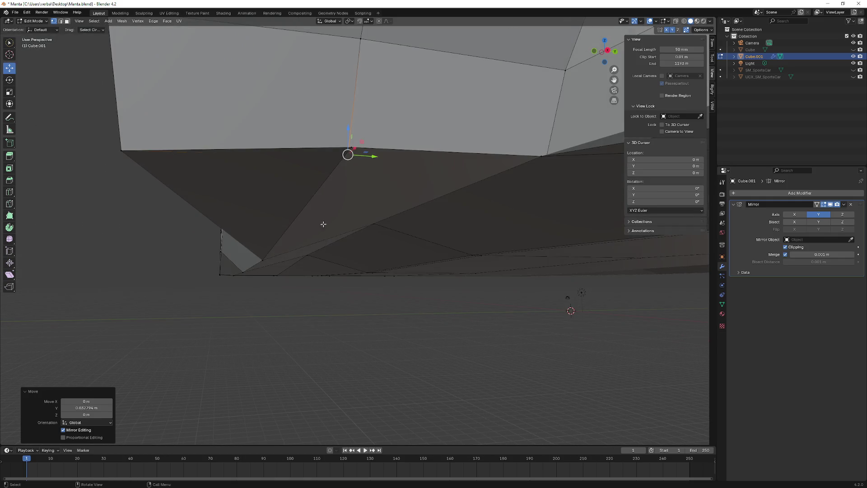
left_click(336, 148)
left_click_drag(357, 140, 361, 159)
mouse_move(361, 160)
middle_mouse_down()
mouse_move(506, 195)
mouse_move(456, 203)
mouse_move(411, 194)
mouse_move(317, 220)
mouse_move(294, 208)
mouse_move(269, 102)
mouse_move(293, 89)
middle_mouse_up()
Step: Nudge a vertex near the wheel arch along Y, then deselect it
left_click(317, 220)
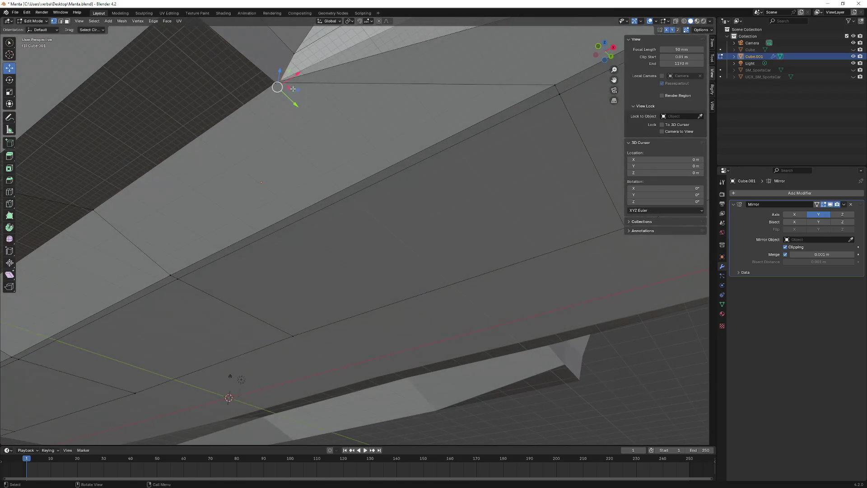
left_click_drag(289, 100, 285, 94)
left_click(298, 93)
mouse_move(320, 129)
middle_mouse_down("shift")
mouse_move(430, 154)
mouse_move(348, 120)
middle_mouse_up("shift")
scroll(430, 154, "down", 6)
Step: Select the edge from the arch corner to the lower vertex and move it about 1.9085 m along X and down along Z
left_click(352, 99)
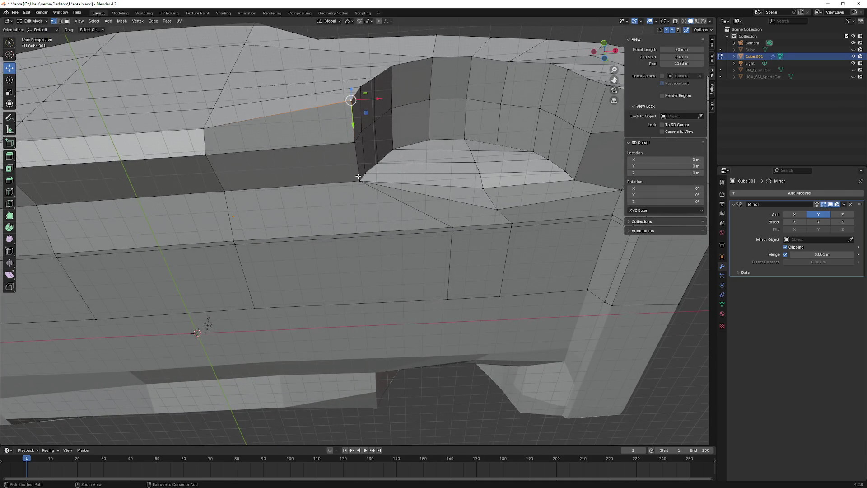
left_click(382, 185, "ctrl")
left_click_drag(385, 144, 470, 144)
middle_click_drag(470, 143, 431, 201)
left_click_drag(351, 232, 353, 255)
middle_click_drag(353, 255, 387, 236)
left_click_drag(392, 247, 402, 246)
middle_click_drag(402, 246, 377, 244)
scroll(375, 238, "down", 2)
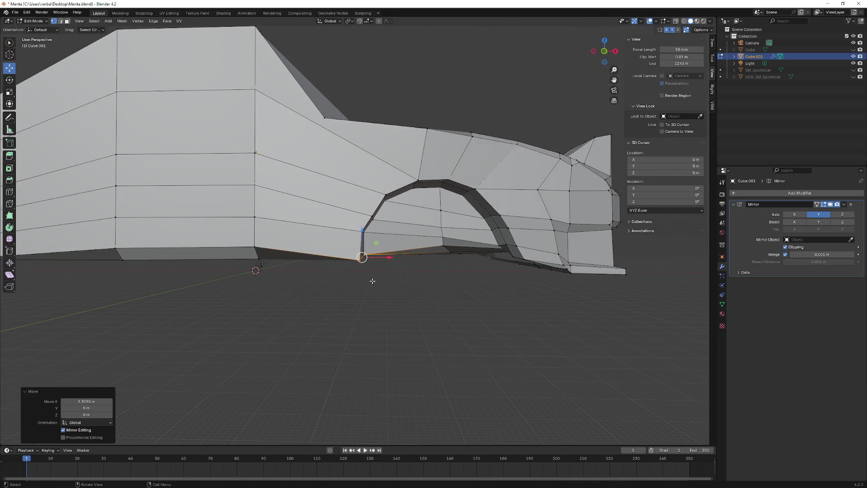
mouse_move(154, 260)
middle_mouse_down()
mouse_move(97, 247)
mouse_move(95, 227)
mouse_move(96, 236)
mouse_move(157, 242)
middle_mouse_up()
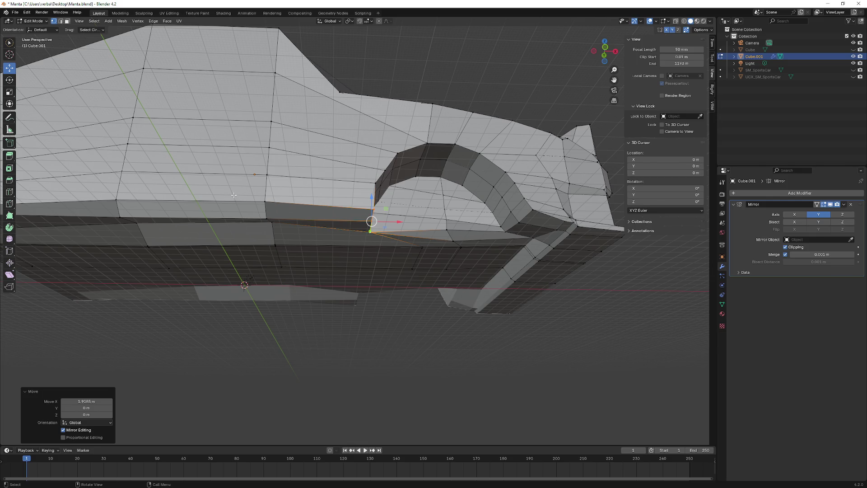
mouse_move(252, 189)
middle_mouse_down()
mouse_move(243, 213)
mouse_move(341, 250)
mouse_move(411, 226)
mouse_move(289, 196)
mouse_move(347, 180)
mouse_move(355, 189)
middle_mouse_up()
Step: Move two arch-base vertices along X with G and X
key("g")
key("x")
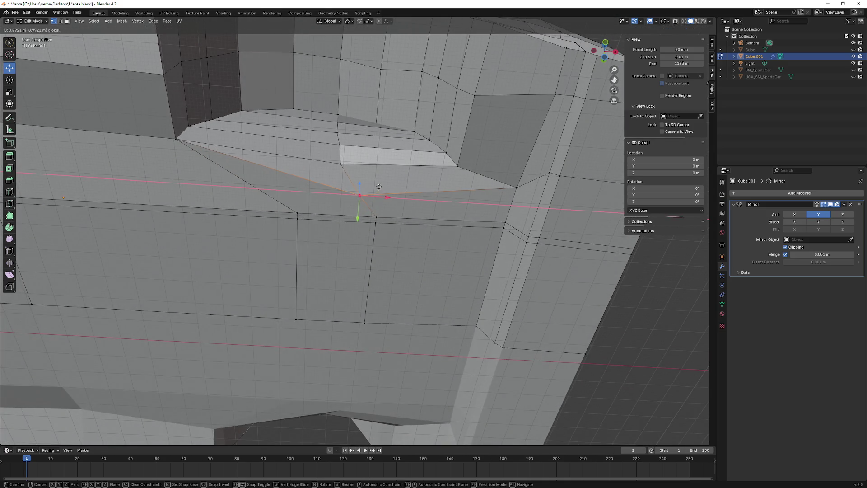
left_click(376, 188)
left_click(307, 219)
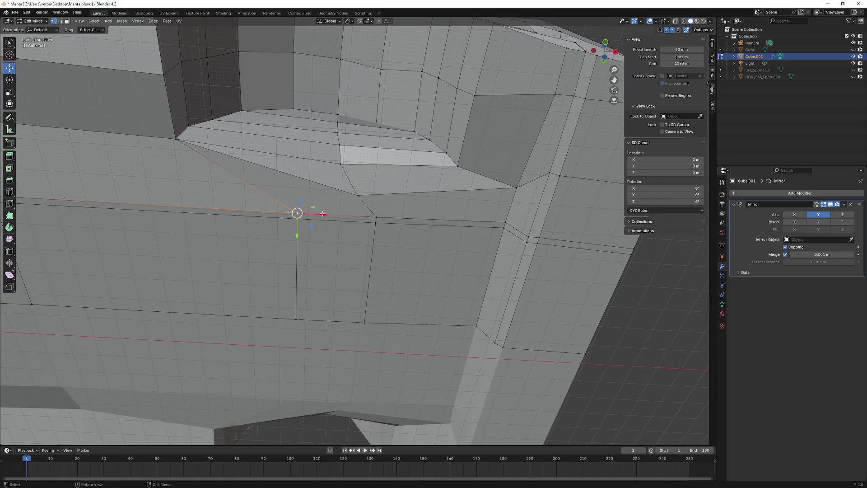
key("g")
key("x")
left_click(206, 212)
Step: Raise a vertex under the arch along Z and inspect the arched cut-out
left_click(357, 195)
key("g")
key("z")
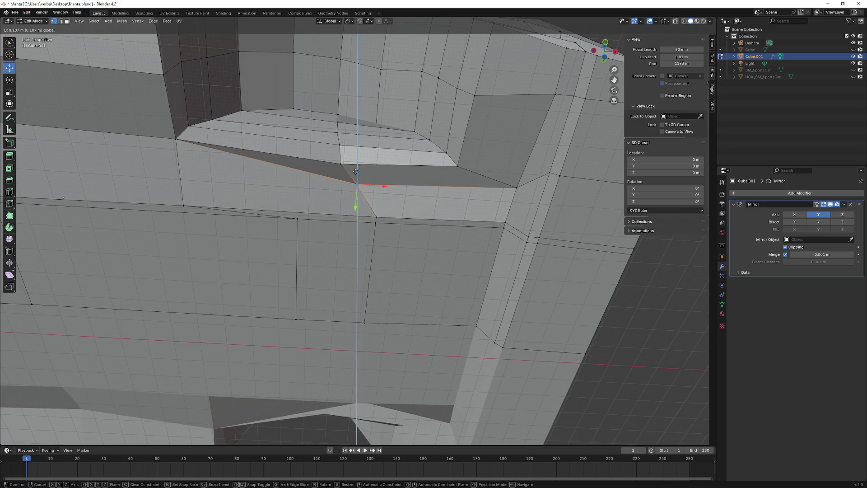
left_click(355, 174)
mouse_move(355, 174)
middle_mouse_down()
mouse_move(388, 189)
mouse_move(429, 159)
mouse_move(435, 194)
middle_mouse_up()
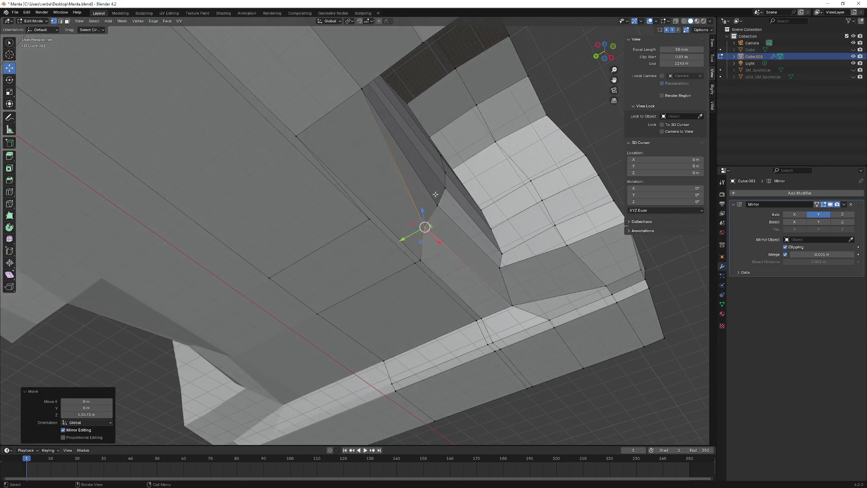
mouse_move(367, 148)
middle_mouse_down()
mouse_move(397, 139)
mouse_move(362, 175)
mouse_move(372, 204)
middle_mouse_up()
scroll(373, 205, "up", 6)
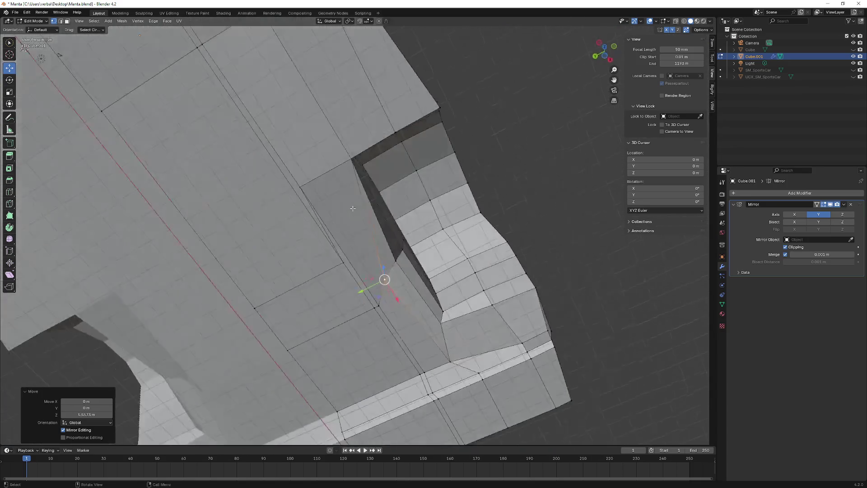
scroll(353, 209, "down", 4)
mouse_move(353, 208)
middle_mouse_down()
mouse_move(325, 316)
mouse_move(332, 318)
mouse_move(333, 302)
mouse_move(271, 310)
mouse_move(326, 300)
mouse_move(335, 252)
middle_mouse_up()
scroll(335, 252, "up", 3)
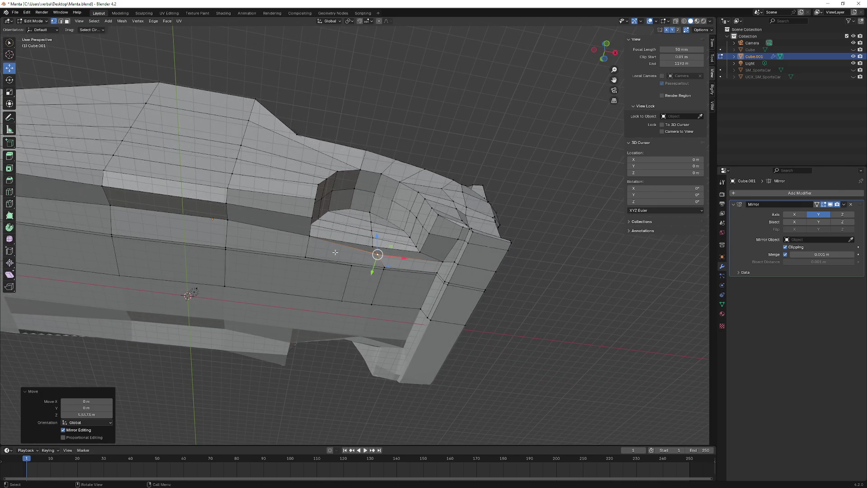
Step: Move a vertex under the front wheel arch along Y and X
mouse_move(209, 218)
middle_mouse_down()
mouse_move(238, 231)
mouse_move(277, 207)
mouse_move(284, 212)
middle_mouse_up()
scroll(335, 278, "up", 5)
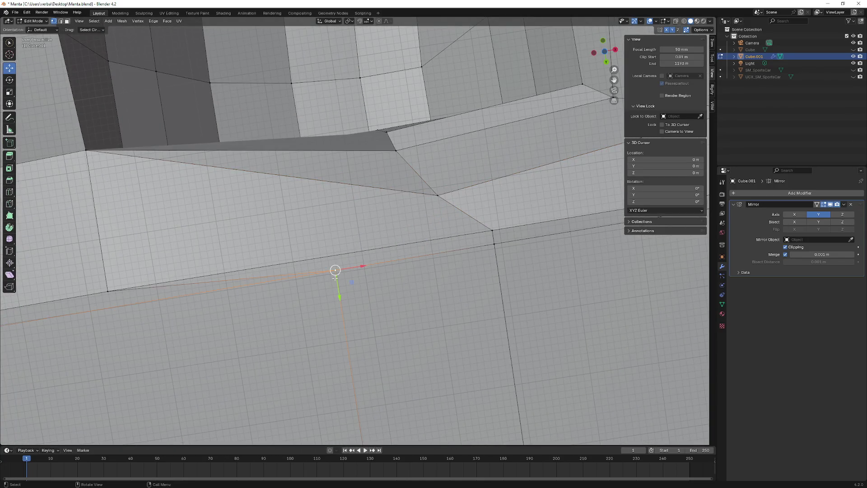
scroll(336, 277, "down", 5)
mouse_move(351, 258)
left_mouse_down()
mouse_move(373, 286)
mouse_move(203, 285)
left_mouse_up()
mouse_move(203, 286)
middle_mouse_down()
mouse_move(294, 349)
mouse_move(287, 318)
mouse_move(251, 321)
mouse_move(223, 306)
mouse_move(225, 320)
mouse_move(452, 271)
mouse_move(392, 263)
middle_mouse_up()
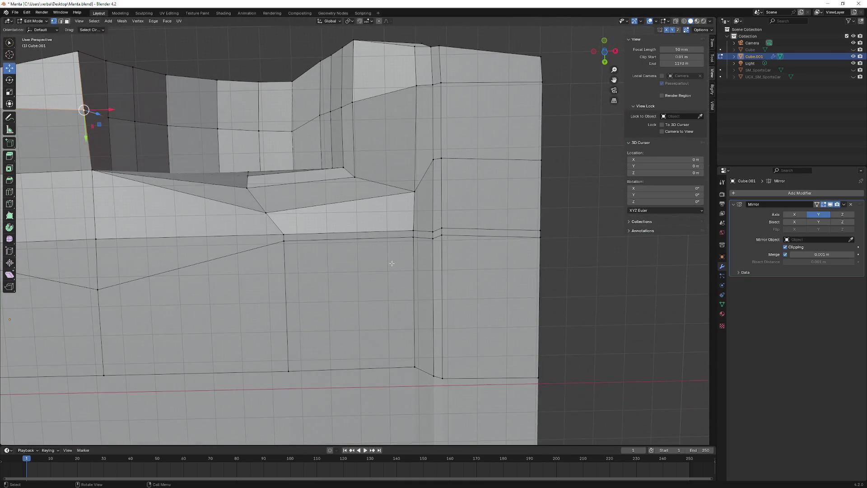
Step: Enable Auto Merge, then shortest-path select an edge below the arch and move it along Y
left_click(706, 31)
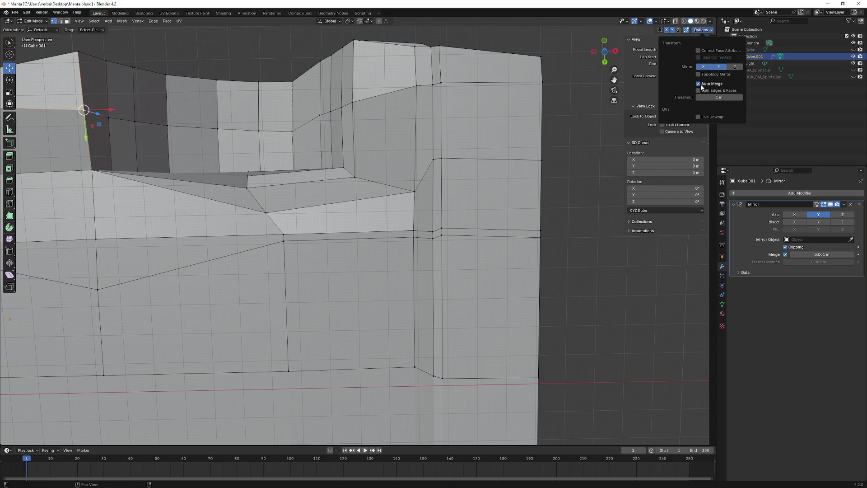
left_click(281, 245)
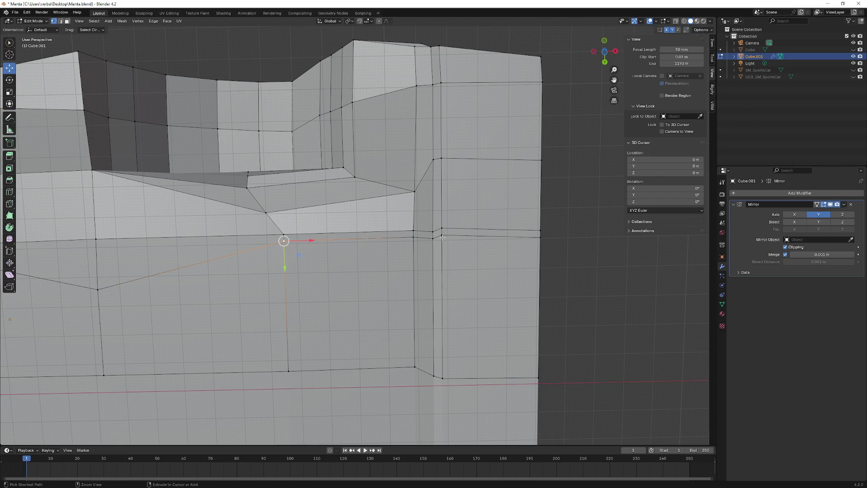
left_click(442, 238, "ctrl")
left_click_drag(392, 265, 399, 293)
mouse_move(399, 294)
middle_mouse_down()
mouse_move(294, 321)
mouse_move(298, 340)
middle_mouse_up()
Step: Slide a lower body-edge vertex about 7.7 m along Y
left_click(344, 325)
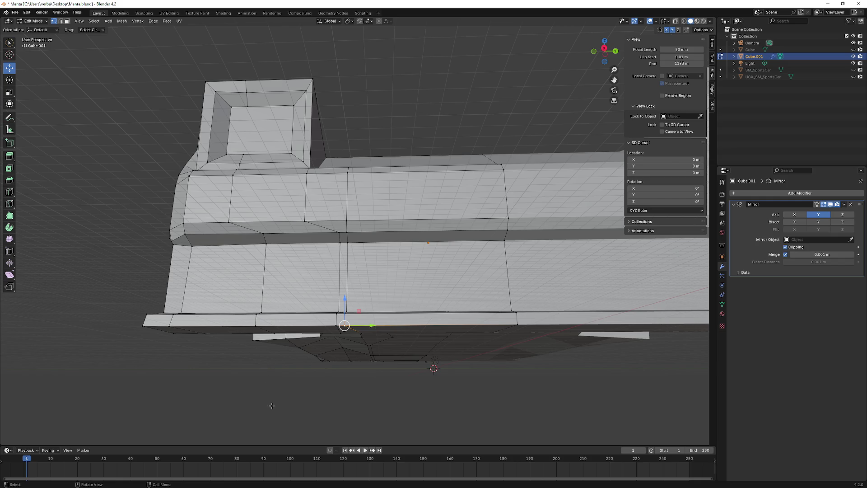
mouse_move(254, 386)
middle_mouse_down()
mouse_move(342, 339)
mouse_move(347, 269)
mouse_move(258, 235)
mouse_move(281, 257)
mouse_move(298, 329)
middle_mouse_up()
left_click(290, 333)
left_click_drag(298, 347, 285, 332)
Step: Shift a bottom vertex along Y with G and Y
left_click(159, 379)
key("g")
key("y")
left_click(192, 399)
mouse_move(193, 398)
middle_mouse_down()
mouse_move(257, 383)
mouse_move(258, 370)
middle_mouse_up()
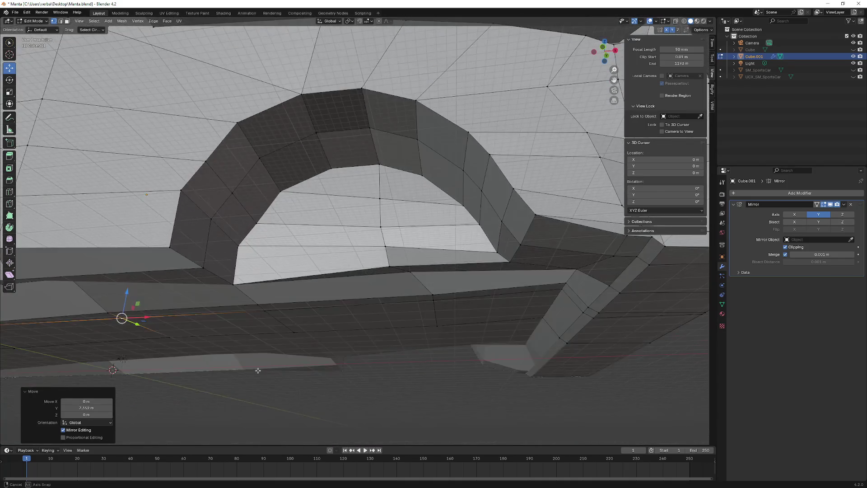
mouse_move(291, 331)
middle_mouse_down()
mouse_move(343, 280)
mouse_move(370, 237)
mouse_move(373, 278)
mouse_move(420, 284)
mouse_move(368, 277)
mouse_move(317, 228)
mouse_move(369, 202)
middle_mouse_up()
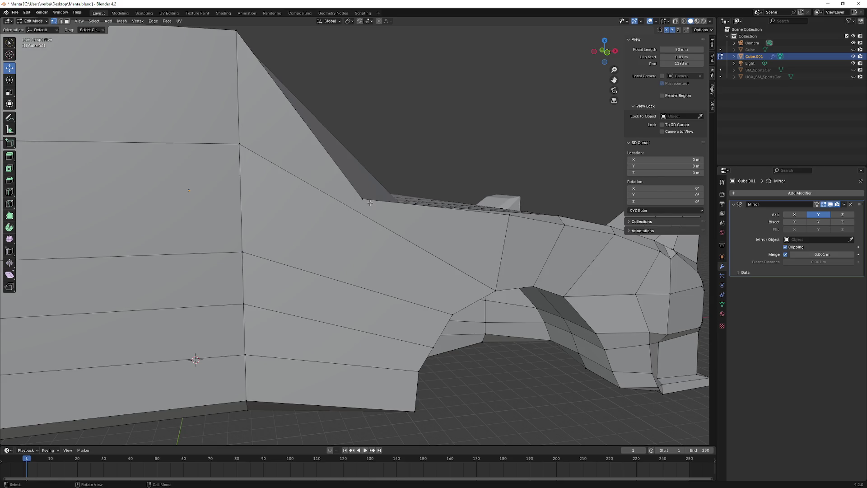
scroll(294, 159, "down", 5)
Step: Lower the windshield-base side vertex about 26.5 m along Z
left_click(239, 184)
left_click_drag(243, 163, 243, 197)
scroll(350, 224, "up", 3)
mouse_move(350, 225)
middle_mouse_down()
mouse_move(336, 239)
mouse_move(358, 218)
middle_mouse_up()
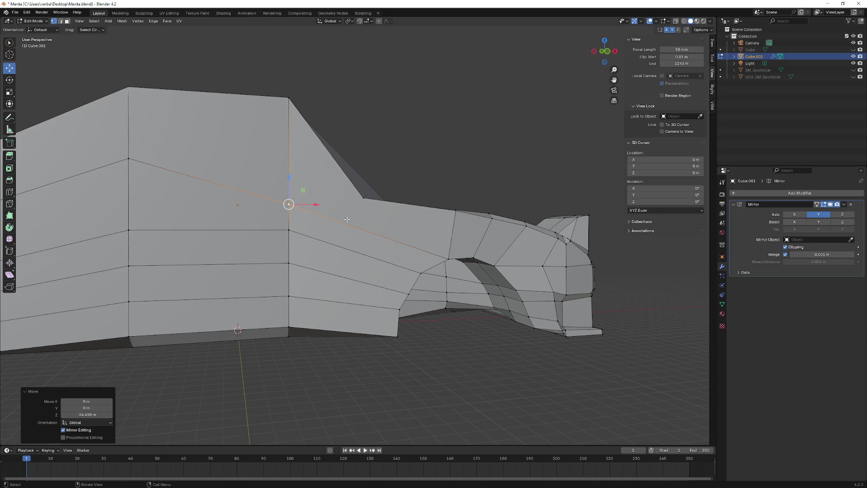
scroll(345, 233, "down", 2)
scroll(226, 190, "down", 2)
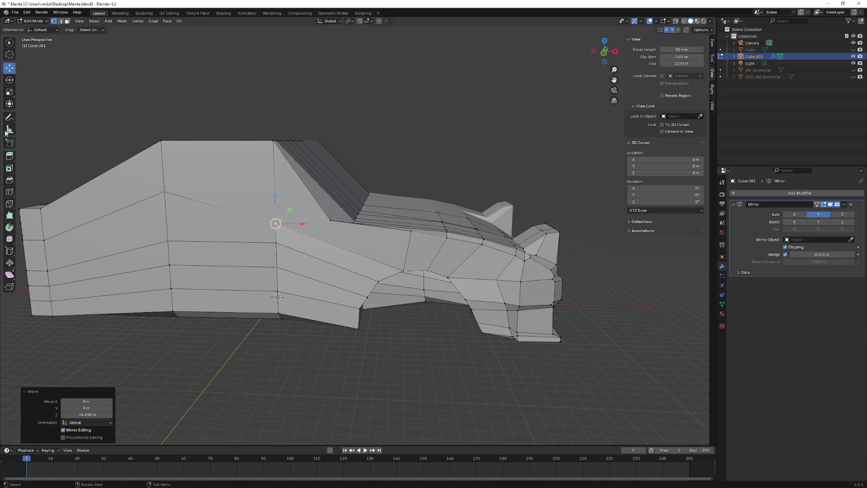
Step: Knife-cut a new vertical edge from the side vertex down to the bottom edge
left_click(10, 204)
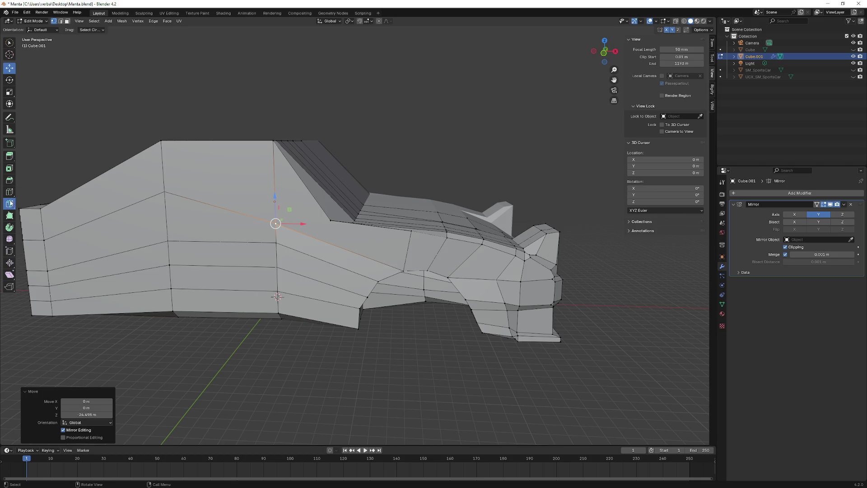
left_click(331, 221)
left_click(330, 321)
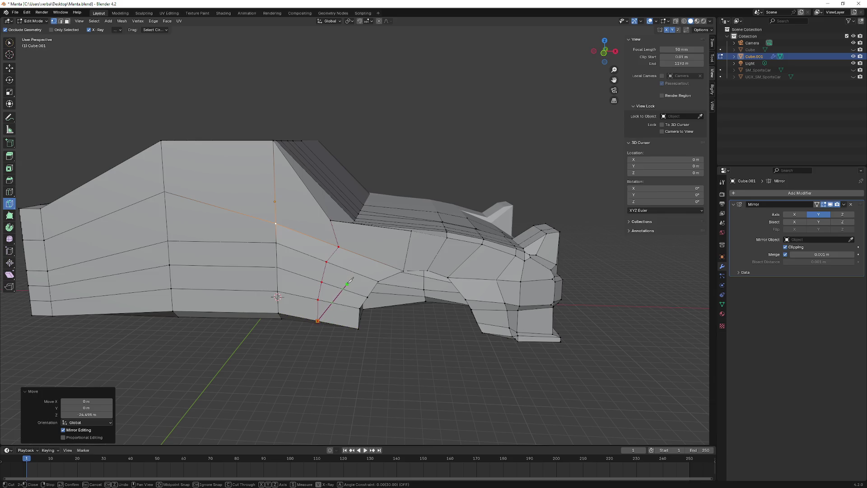
key("Return")
scroll(308, 308, "up", 3)
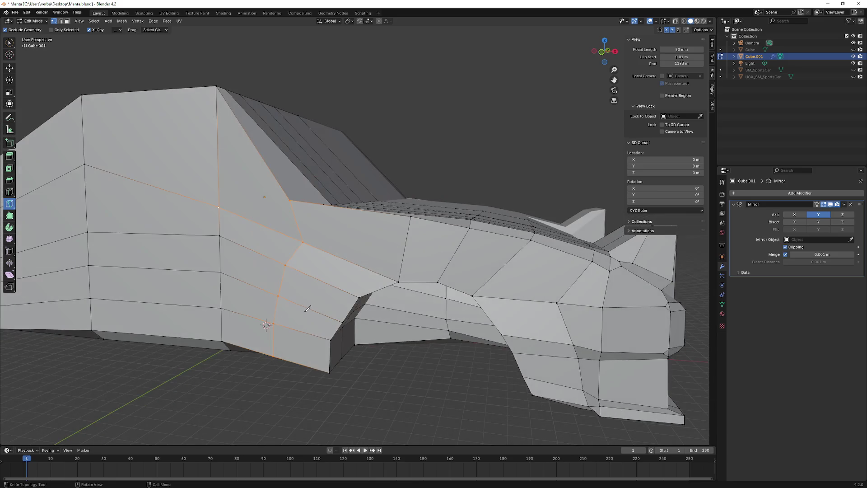
middle_click_drag(306, 309, 62, 141)
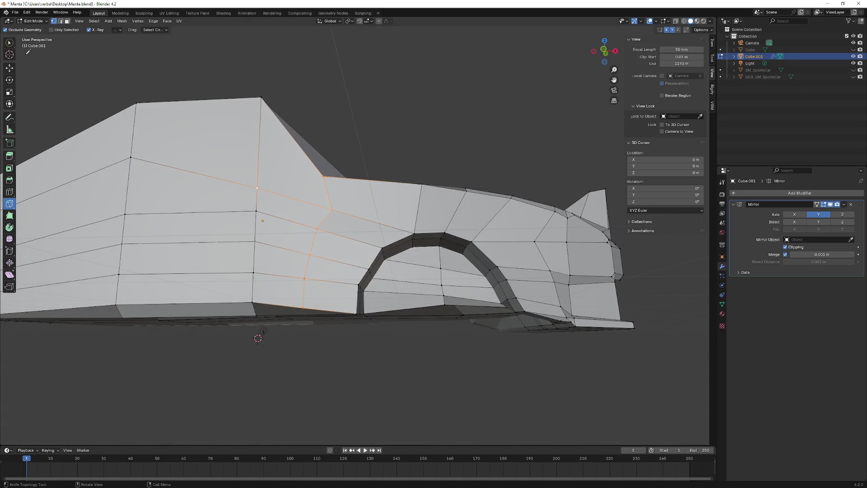
Step: Slide the new side edges along X in two moves, about 5.6 m total
left_click(10, 67)
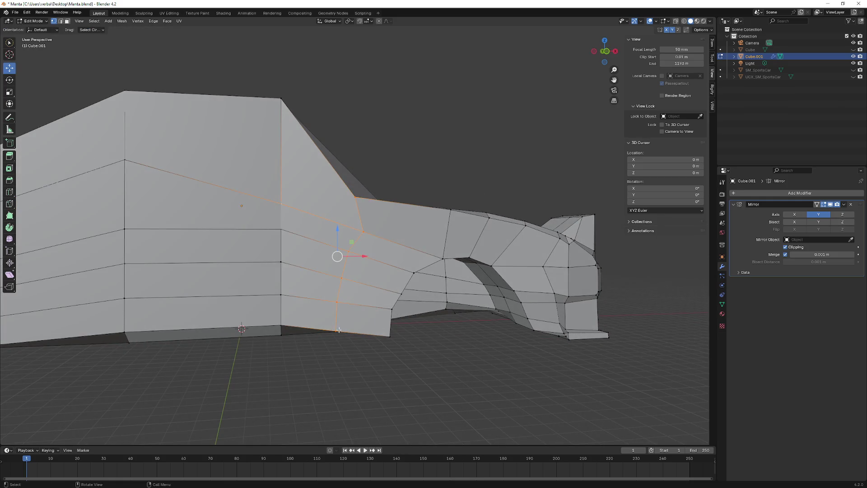
key("g")
key("x")
left_click(354, 253)
mouse_move(354, 253)
middle_mouse_down()
mouse_move(344, 318)
mouse_move(396, 297)
mouse_move(353, 306)
middle_mouse_up()
key("g")
key("x")
left_click(338, 307)
key("ctrl+h")
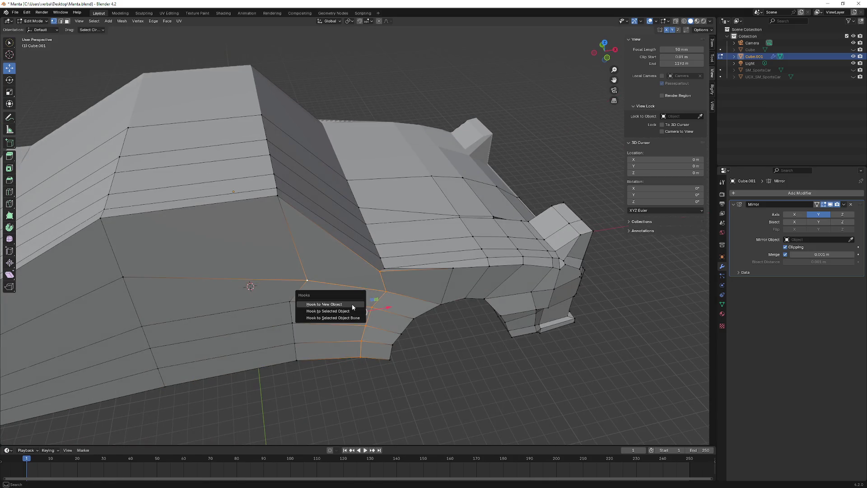
Step: Select an edge loop on the wheel arch and push it across the body width
left_click(353, 305)
key("alt+a")
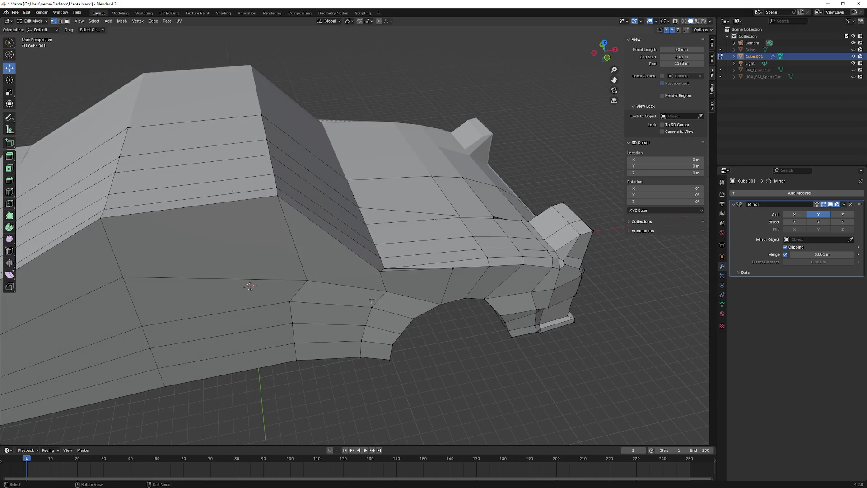
left_click(366, 323, "ctrl")
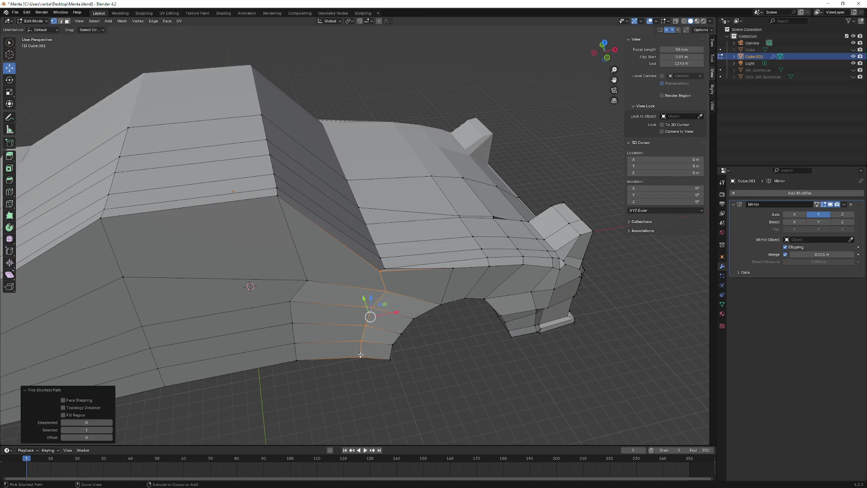
middle_click_drag(367, 314, 374, 327)
left_click_drag(366, 307, 363, 316)
mouse_move(363, 316)
middle_mouse_down()
mouse_move(287, 283)
mouse_move(266, 253)
middle_mouse_up()
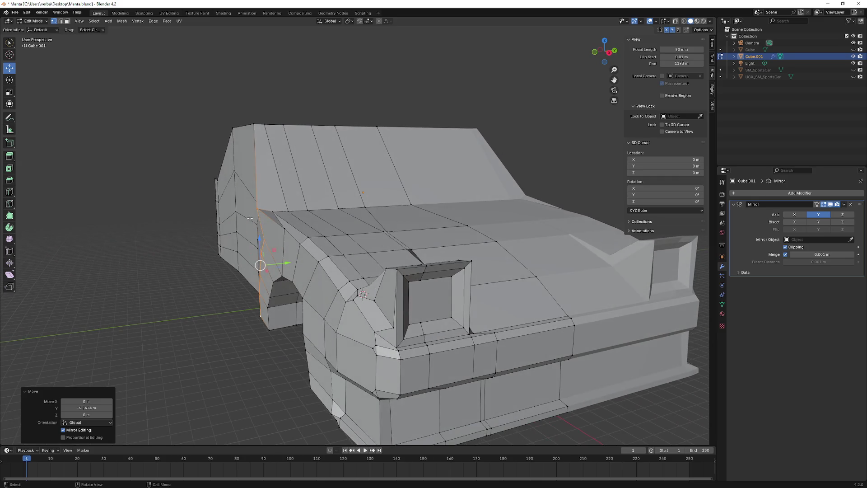
scroll(275, 232, "up", 3)
left_click_drag(275, 232, 294, 226)
mouse_move(294, 226)
middle_mouse_down()
mouse_move(354, 212)
mouse_move(452, 262)
middle_mouse_up()
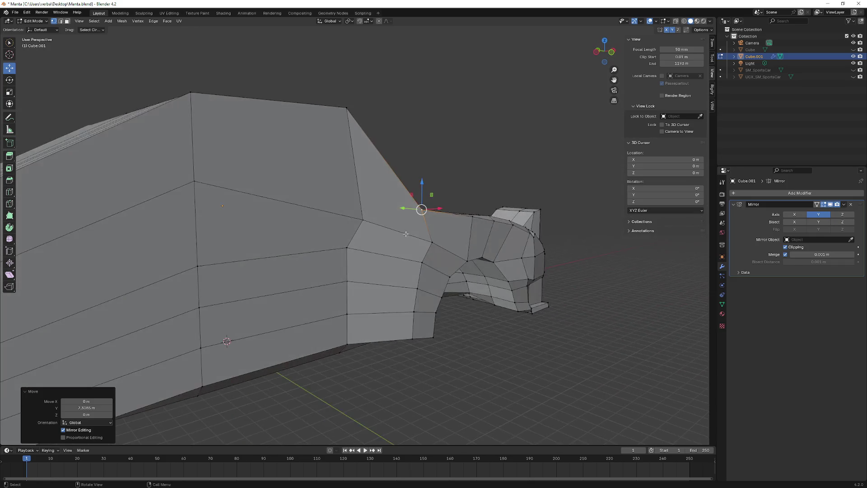
scroll(471, 278, "up", 4)
Step: Select the path of lower vertices beside the arch and pull them inward along Y
left_click(452, 255)
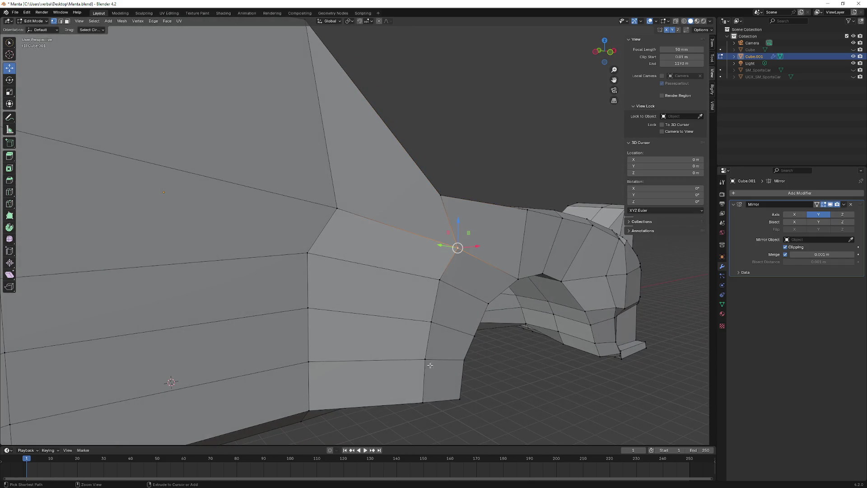
left_click(421, 398, "ctrl")
middle_click_drag(420, 397, 470, 389)
key("g")
key("y")
left_click(461, 328)
middle_click_drag(460, 328, 431, 294)
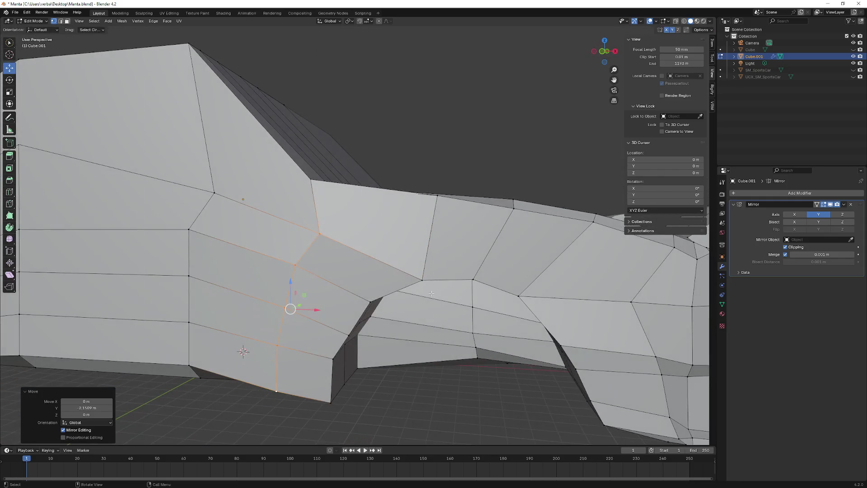
Step: Raise the arch-top vertex vertically with G Z
mouse_move(340, 234)
middle_mouse_down()
mouse_move(316, 226)
mouse_move(298, 244)
middle_mouse_up()
left_click(310, 251)
scroll(411, 234, "up", 3)
key("g")
key("z")
left_click(412, 239)
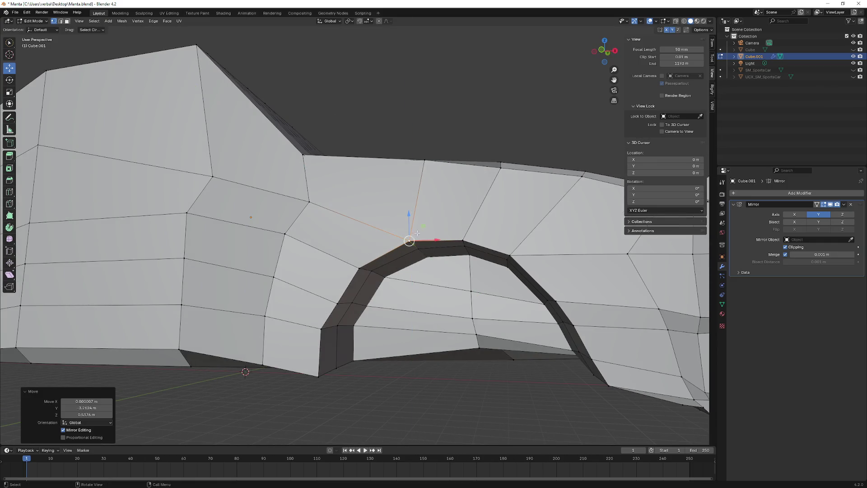
middle_click_drag(412, 239, 423, 266)
Step: Reselect the arch-top vertex and raise it again to round the arch opening
key("ctrl+h")
key("Escape")
left_click(416, 273)
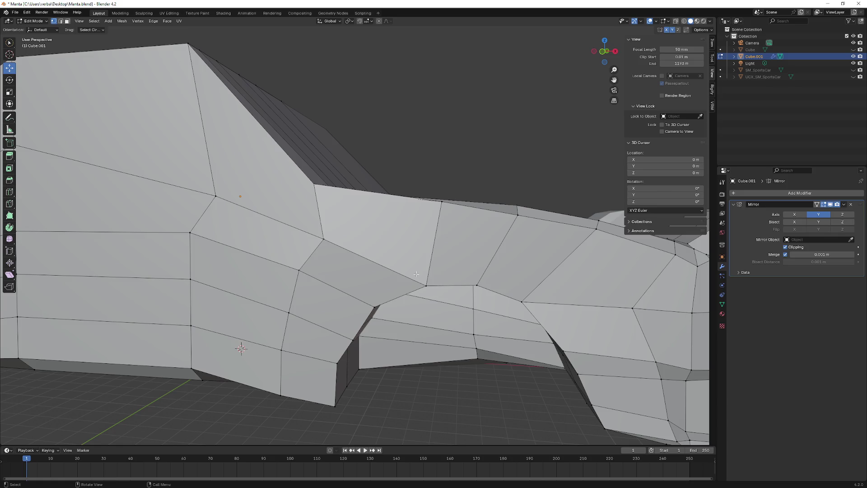
left_click(439, 287)
key("ctrl+z")
left_click(289, 312)
key("ctrl+z")
key("g")
key("z")
left_click(427, 269)
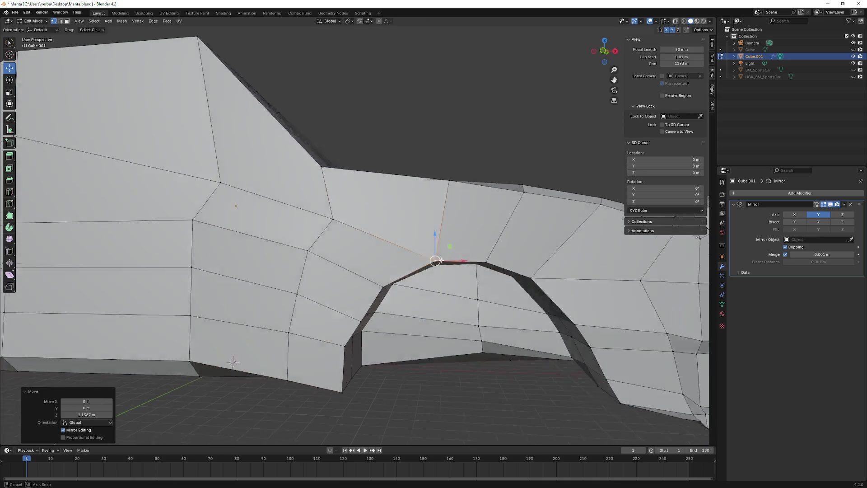
Step: Lower the arch base edge about 4.15 m in Z toward the lower body
scroll(427, 269, "down", 5)
mouse_move(427, 269)
middle_mouse_down()
mouse_move(455, 269)
mouse_move(371, 265)
mouse_move(231, 354)
mouse_move(300, 361)
middle_mouse_up()
scroll(383, 268, "up", 4)
scroll(342, 283, "up", 3)
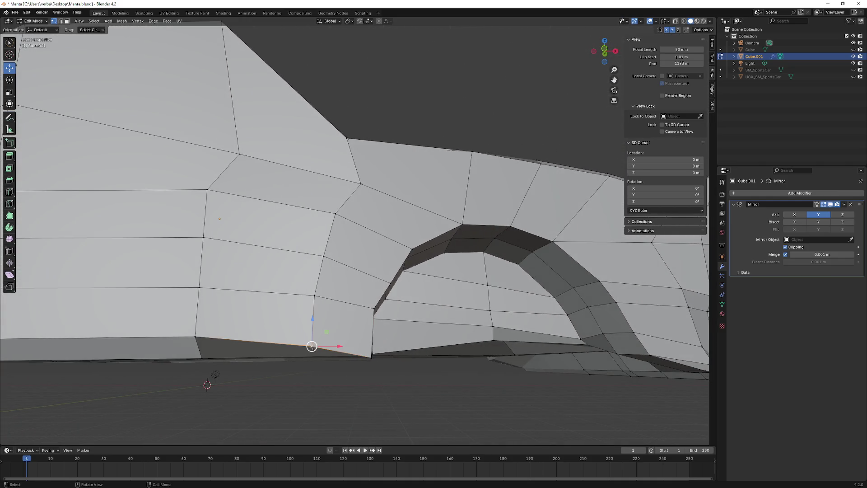
key("g")
key("z")
left_click(310, 341)
mouse_move(310, 341)
middle_mouse_down()
mouse_move(273, 336)
mouse_move(345, 355)
mouse_move(381, 351)
mouse_move(381, 331)
mouse_move(458, 293)
middle_mouse_up()
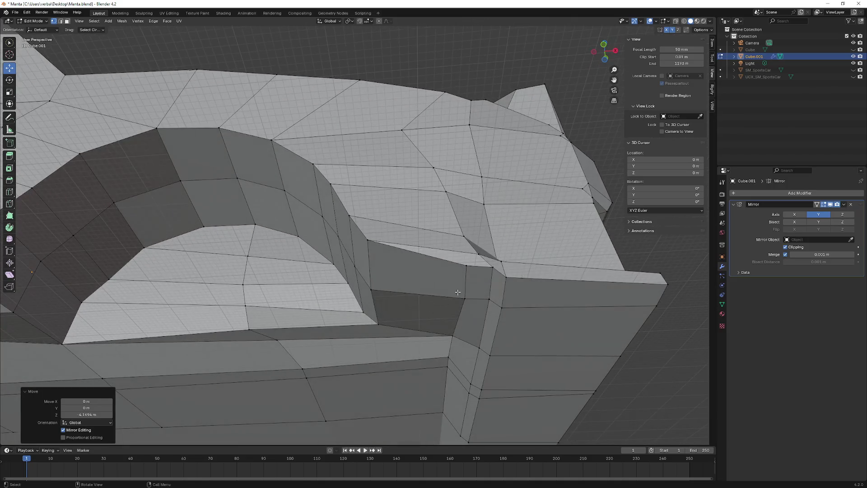
Step: Select both vertices of the arch corner edge and raise them
left_click(465, 265)
left_click(465, 296, "shift")
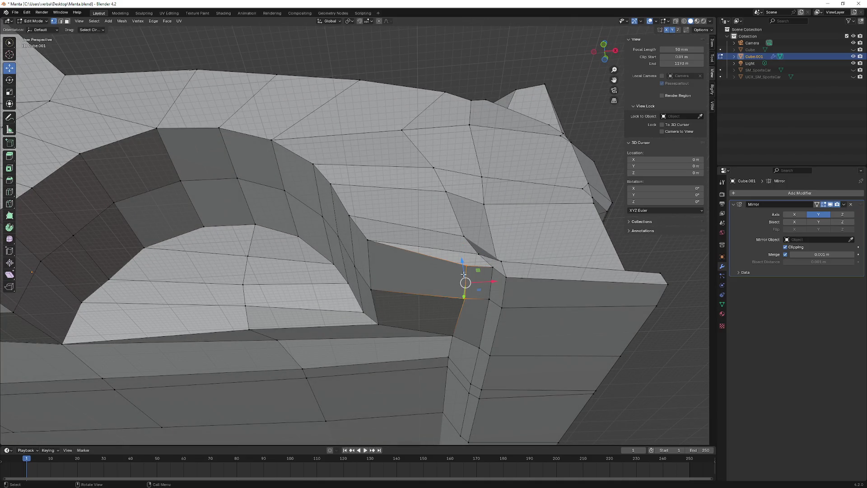
left_click_drag(462, 268, 463, 256)
middle_click_drag(463, 256, 486, 340)
Step: Move the vertex at the arch's lower corner vertically with G Z
left_click(483, 304)
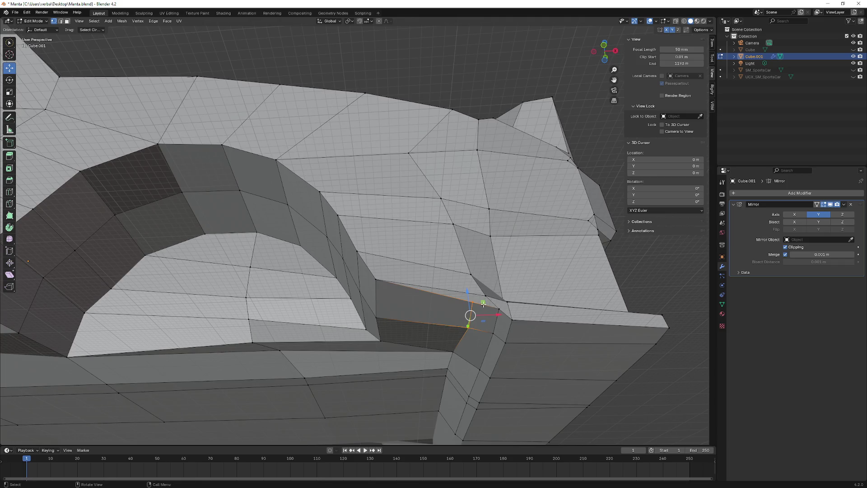
left_click(485, 295)
key("g")
key("z")
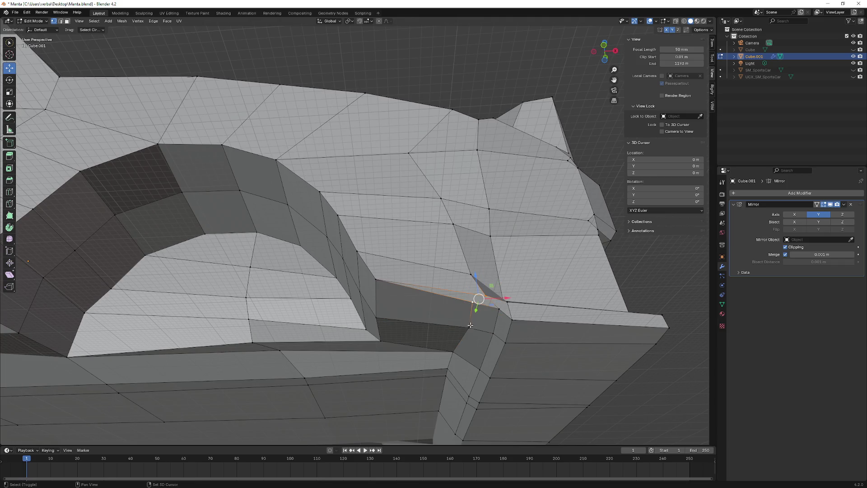
mouse_move(472, 316)
middle_mouse_down()
mouse_move(465, 389)
mouse_move(467, 371)
middle_mouse_up()
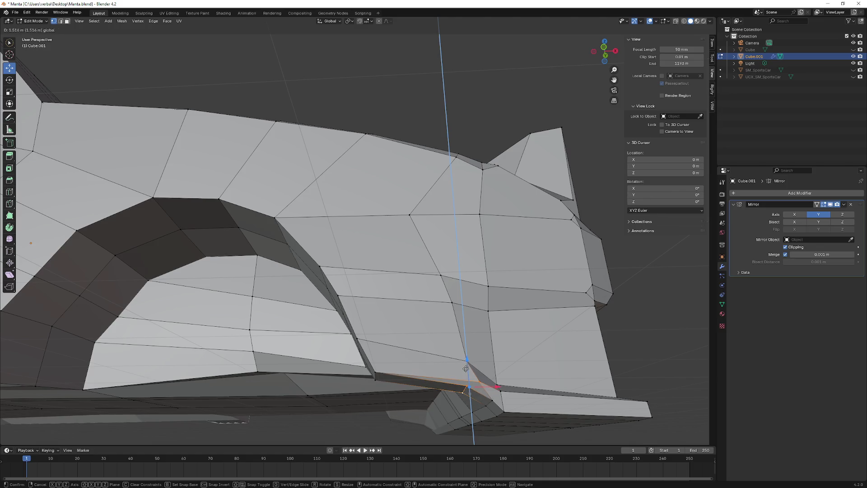
left_click(465, 367)
middle_click_drag(468, 375, 471, 374)
Step: Undo and redo the corner vertex's vertical move until its height fits
key("ctrl+z")
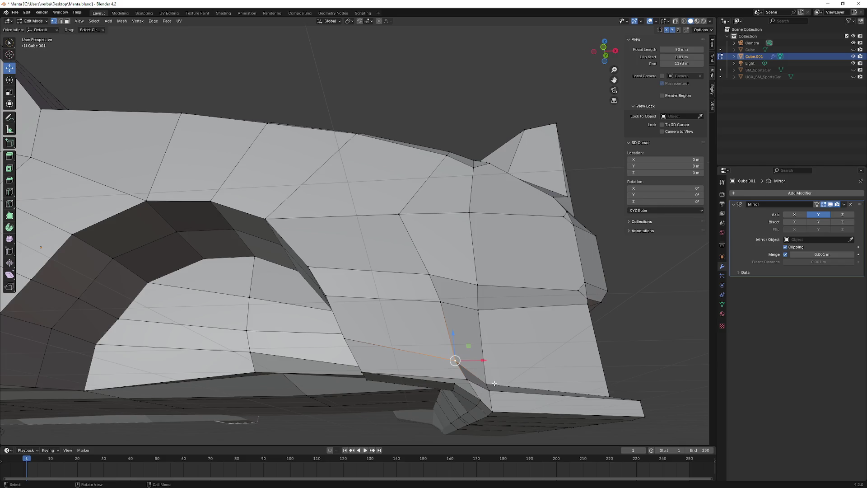
key("g")
key("z")
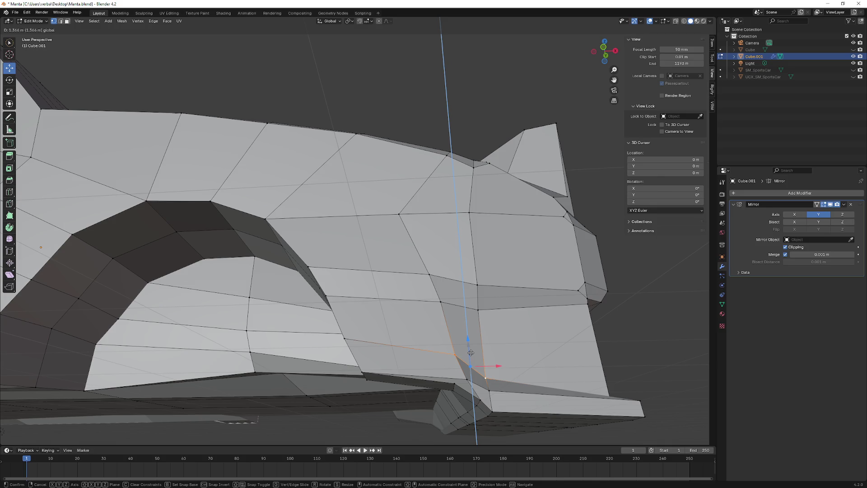
left_click(470, 352)
mouse_move(470, 362)
middle_mouse_down()
mouse_move(433, 410)
mouse_move(458, 339)
mouse_move(442, 326)
middle_mouse_up()
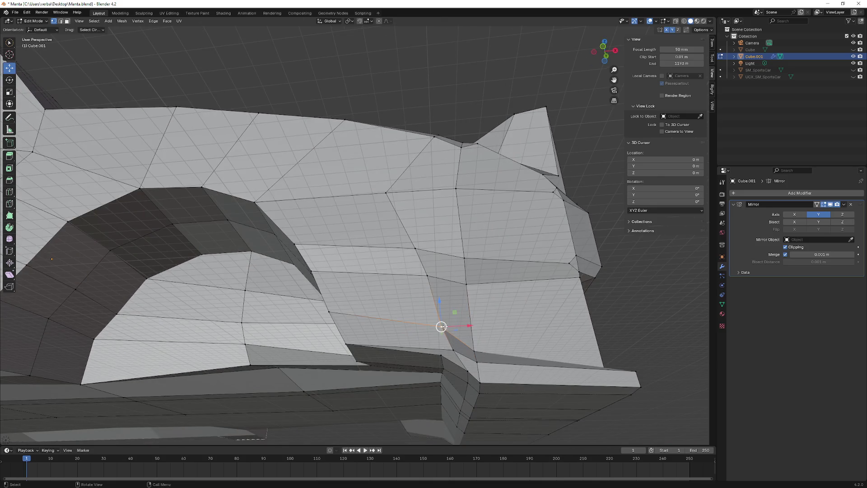
key("g")
key("z")
left_click(442, 294)
mouse_move(442, 294)
middle_mouse_down()
mouse_move(424, 348)
mouse_move(474, 335)
middle_mouse_up()
Step: Raise the corner vertex beside the bumper to join the nose's bottom edge
left_click(470, 330)
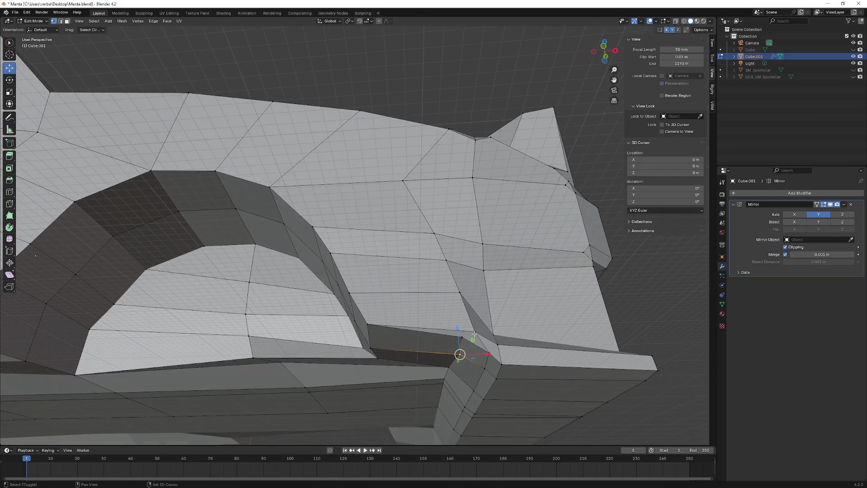
left_click(459, 336, "ctrl")
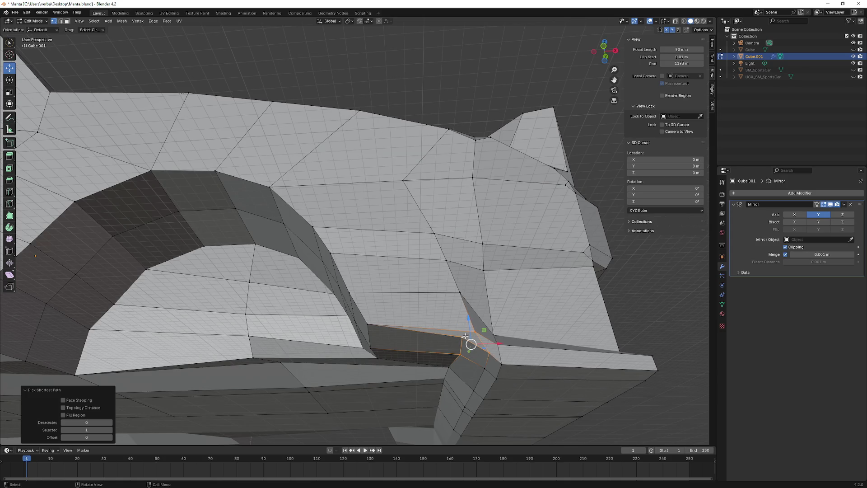
left_click(465, 337)
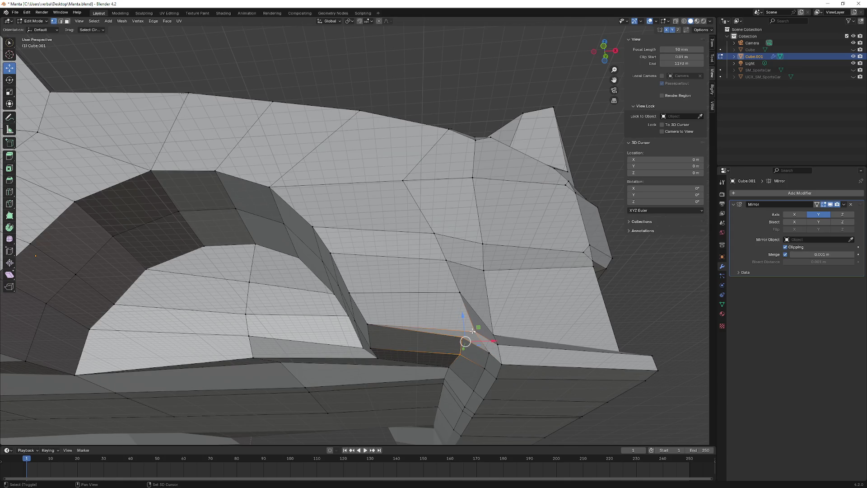
left_click_drag(462, 323, 464, 333)
mouse_move(464, 334)
middle_mouse_down()
mouse_move(440, 348)
mouse_move(377, 346)
mouse_move(284, 360)
mouse_move(328, 351)
mouse_move(296, 358)
mouse_move(393, 356)
mouse_move(386, 349)
middle_mouse_up()
scroll(431, 348, "down", 6)
scroll(300, 357, "up", 5)
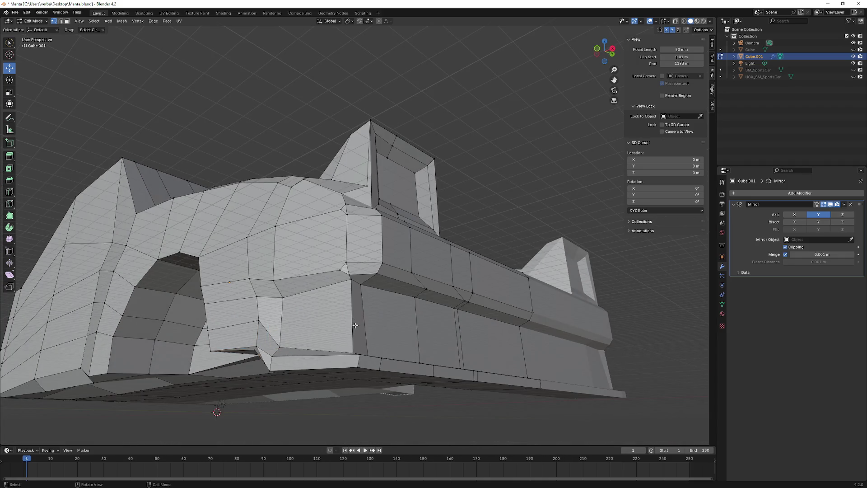
Step: Activate the Bevel tool and select a vertical edge on the lower front panel
middle_click_drag(354, 324, 355, 329)
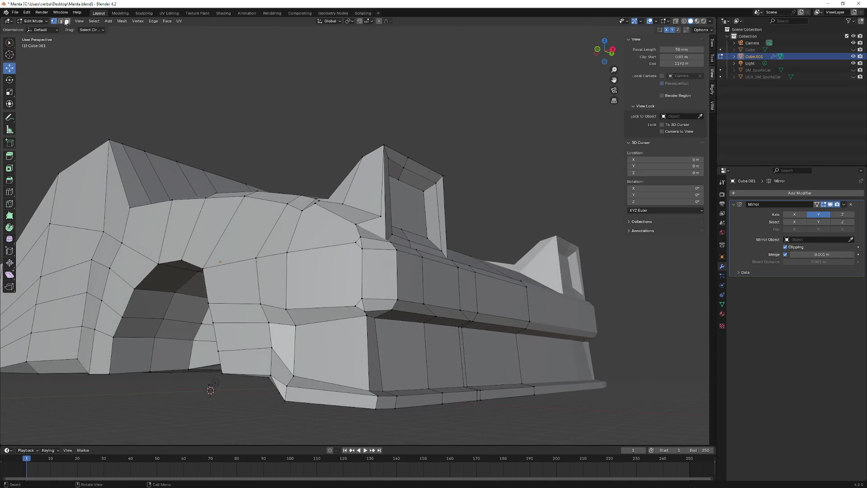
left_click(11, 183)
middle_click_drag(203, 271, 316, 343)
scroll(393, 414, "up", 3)
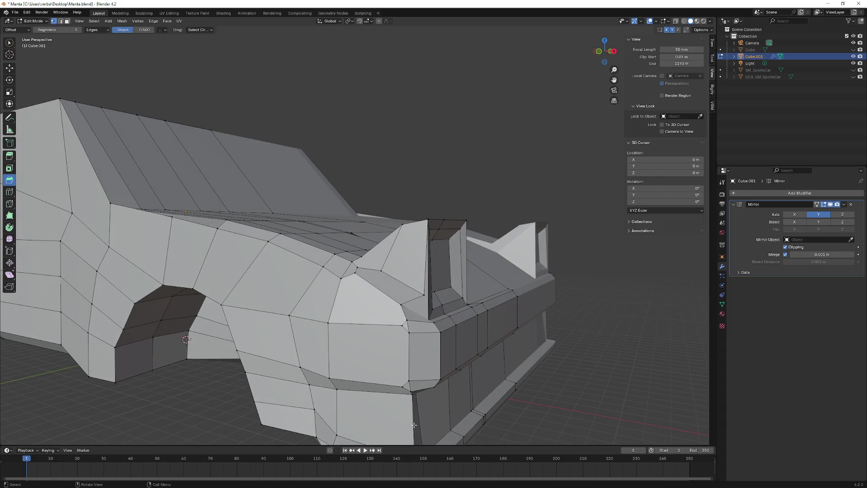
middle_click_drag(413, 424, 402, 398)
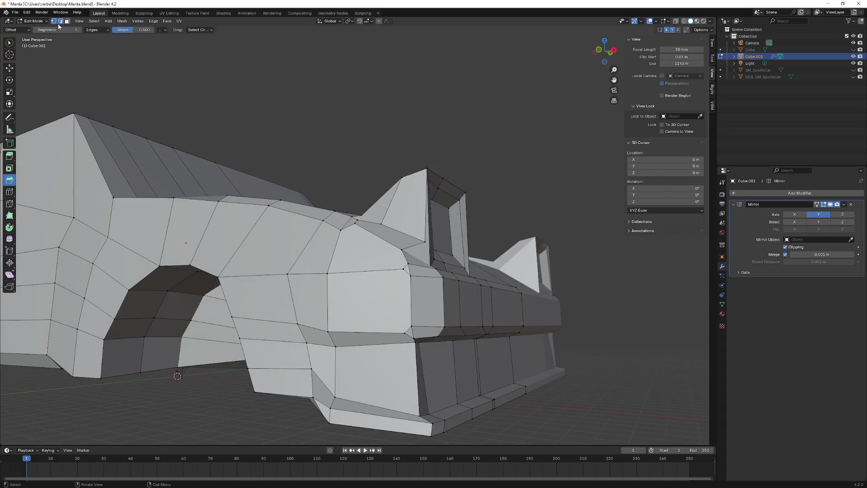
left_click(430, 381)
left_click_drag(431, 378, 433, 375)
Step: Switch to the Move tool with gizmo handles and view the hood from above
mouse_move(434, 375)
middle_mouse_down()
mouse_move(411, 364)
mouse_move(365, 368)
mouse_move(340, 354)
mouse_move(123, 151)
middle_mouse_up()
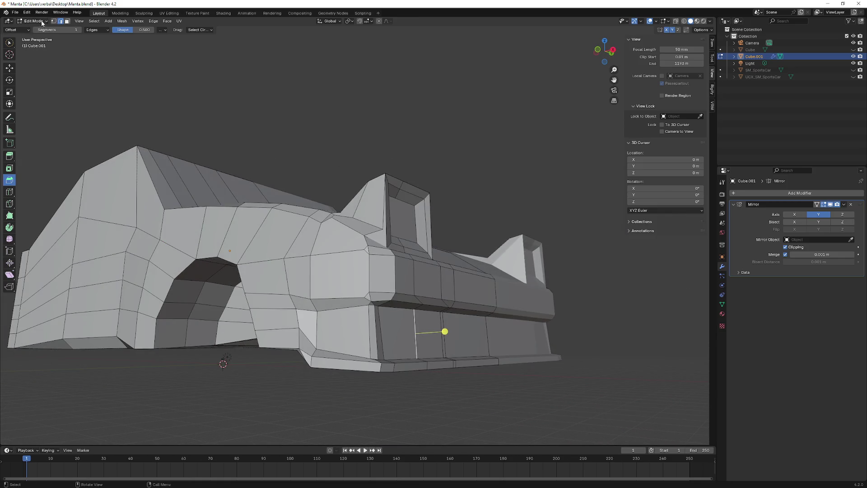
left_click(11, 72)
middle_click_drag(369, 326, 407, 423)
Step: Use the gizmo to push the front corner edge inward across the width and along X
left_click_drag(407, 423, 398, 423)
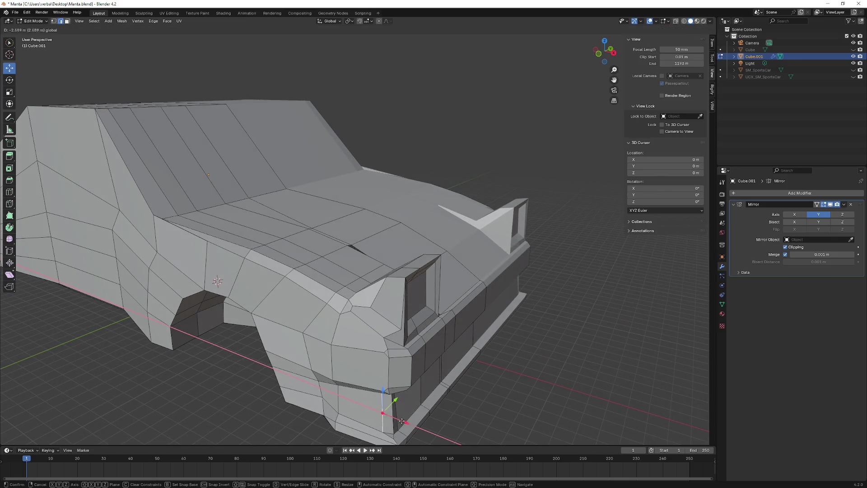
middle_click_drag(398, 422, 362, 413)
left_click_drag(378, 401, 382, 400)
mouse_move(382, 401)
middle_mouse_down()
mouse_move(379, 412)
mouse_move(417, 425)
middle_mouse_up()
left_click_drag(430, 415, 411, 397)
mouse_move(410, 397)
middle_mouse_down()
mouse_move(451, 388)
mouse_move(444, 371)
mouse_move(474, 379)
mouse_move(499, 368)
mouse_move(492, 388)
mouse_move(393, 348)
mouse_move(409, 351)
mouse_move(411, 382)
mouse_move(422, 316)
mouse_move(404, 387)
middle_mouse_up()
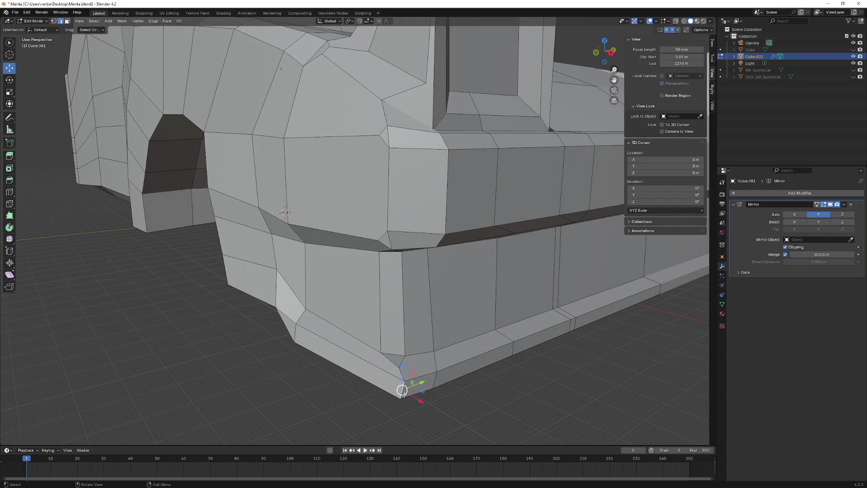
left_click_drag(418, 399, 397, 388)
Step: Select a single bottom corner vertex and slide it inward along Y and X
middle_click_drag(398, 389, 335, 384)
left_click(326, 390)
left_click(312, 386)
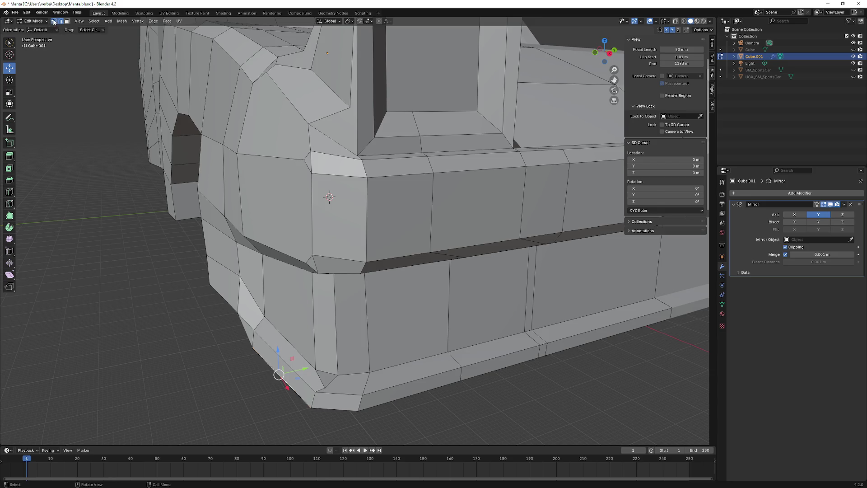
left_click(325, 388)
mouse_move(338, 400)
left_mouse_down()
mouse_move(323, 393)
mouse_move(335, 372)
mouse_move(316, 393)
left_mouse_up()
key("g")
key("y")
left_click(328, 398)
middle_click_drag(315, 393, 525, 387)
mouse_move(532, 375)
left_mouse_down()
mouse_move(520, 389)
mouse_move(531, 393)
mouse_move(507, 381)
left_mouse_up()
mouse_move(507, 381)
middle_mouse_down()
mouse_move(426, 357)
mouse_move(394, 335)
mouse_move(406, 348)
mouse_move(462, 341)
mouse_move(410, 307)
middle_mouse_up()
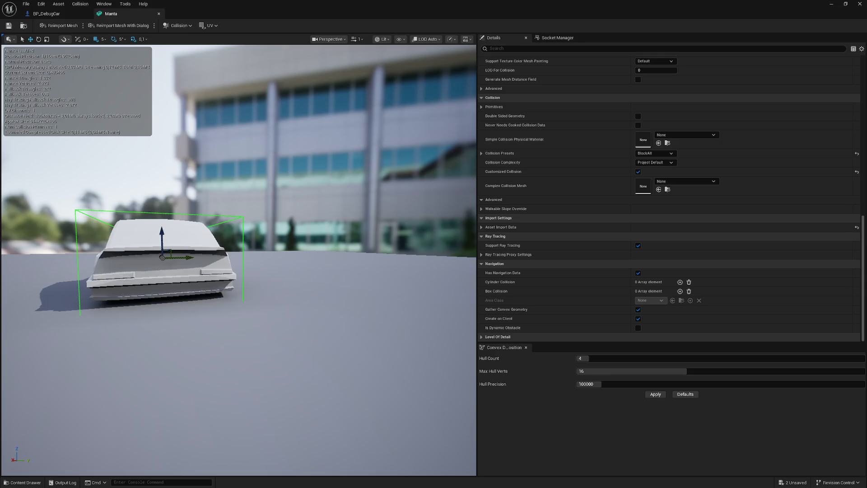
left_click_drag(157, 179, 189, 179)
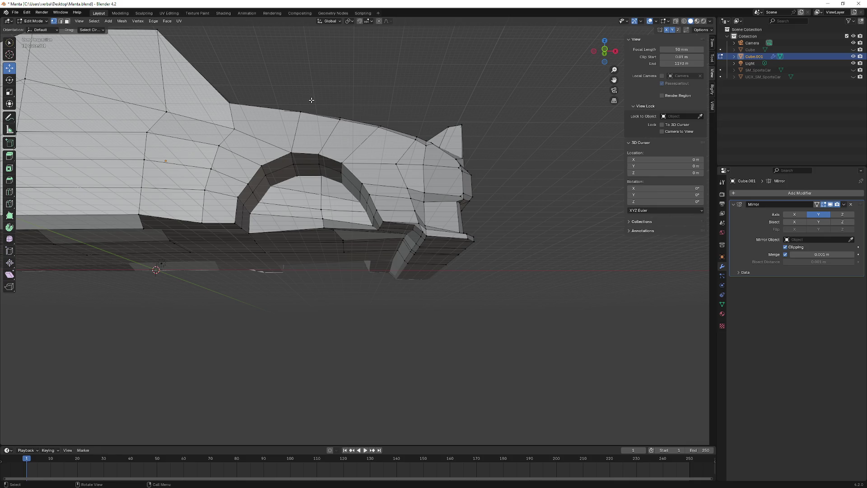
Step: Lower the selected side edge and the wheel-arch vertex along Z
mouse_move(375, 211)
middle_mouse_down()
mouse_move(258, 261)
mouse_move(236, 285)
middle_mouse_up()
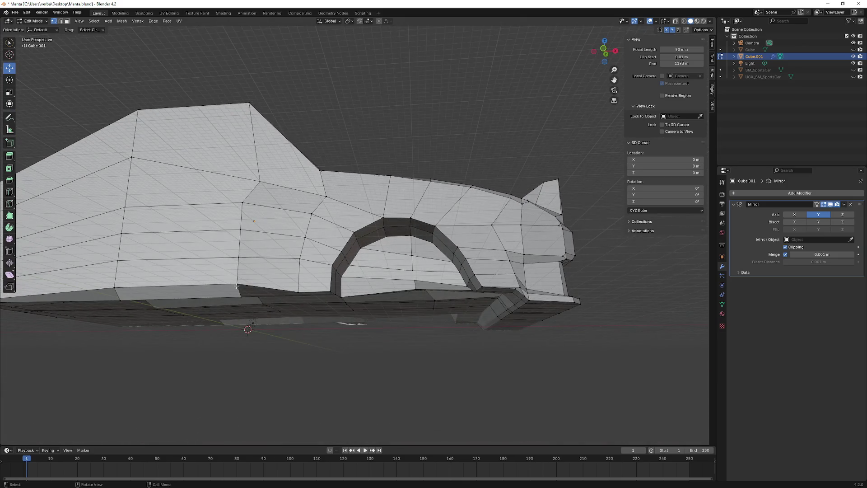
left_click_drag(237, 267, 240, 299)
middle_click_drag(239, 299, 280, 262)
left_click(218, 223)
key("g")
key("z")
left_click(214, 240)
Step: Select a vertical edge path on the side panel down to the bottom and slide it along X
mouse_move(214, 240)
middle_mouse_down()
mouse_move(238, 242)
mouse_move(210, 242)
mouse_move(193, 196)
mouse_move(359, 242)
middle_mouse_up()
scroll(211, 242, "down", 3)
scroll(199, 217, "up", 4)
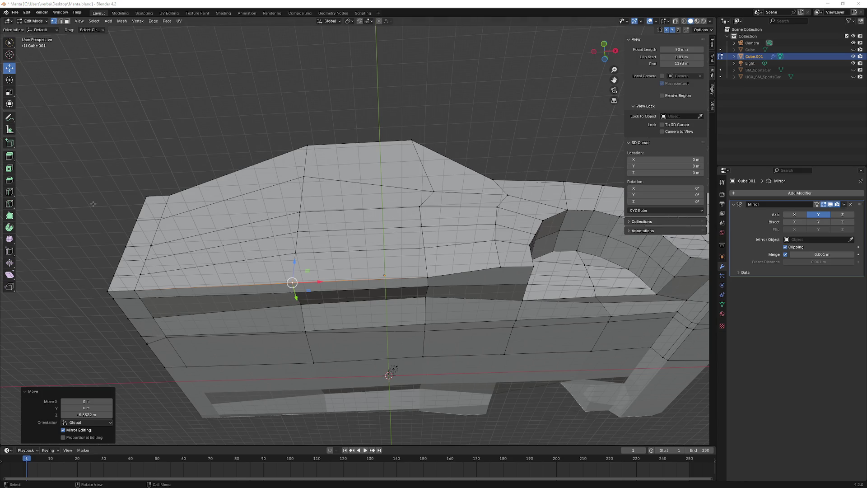
mouse_move(223, 248)
middle_mouse_down()
mouse_move(229, 286)
mouse_move(282, 279)
mouse_move(364, 241)
mouse_move(301, 256)
mouse_move(388, 288)
mouse_move(354, 307)
mouse_move(425, 316)
mouse_move(379, 281)
middle_mouse_up()
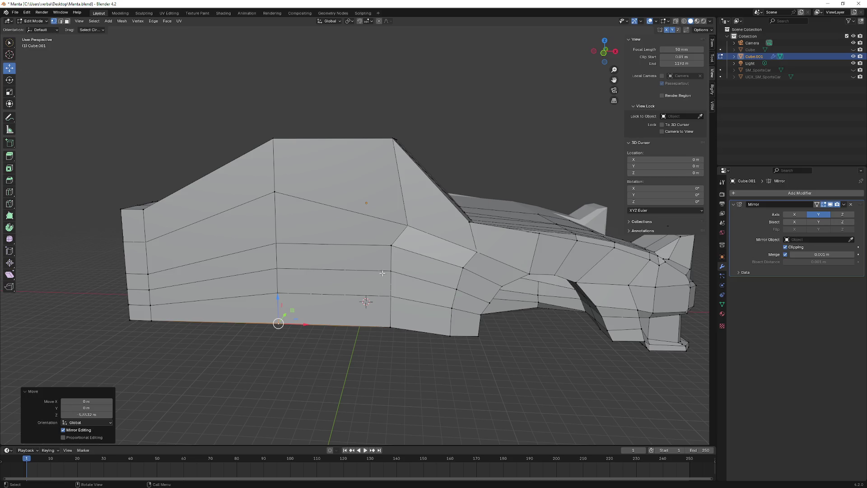
left_click(392, 247)
middle_click_drag(402, 326, 417, 299)
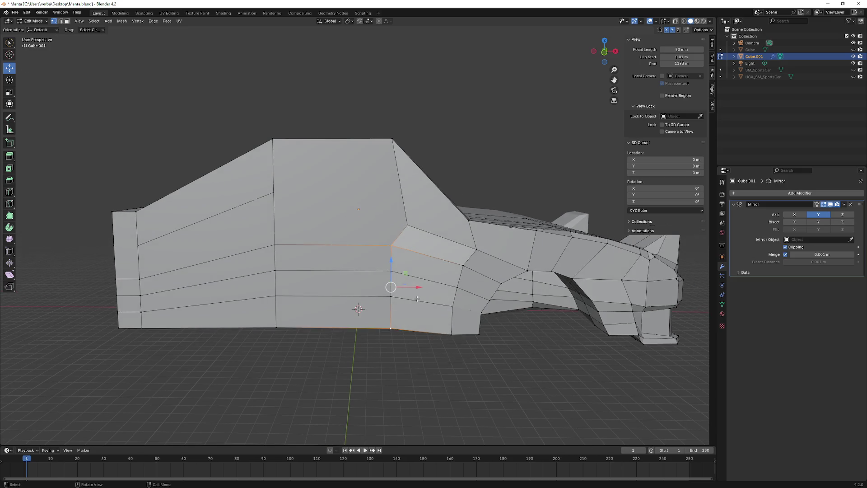
left_click(392, 327, "ctrl")
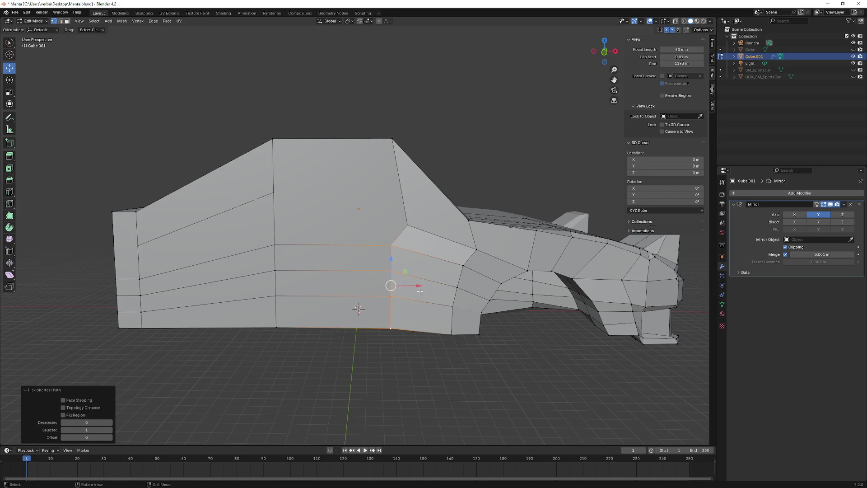
left_click_drag(409, 283, 434, 287)
Step: Lower the side selection along Z, then move a vertex up along Z
mouse_move(433, 286)
middle_mouse_down()
mouse_move(446, 258)
mouse_move(368, 292)
mouse_move(400, 250)
mouse_move(376, 254)
middle_mouse_up()
scroll(386, 276, "up", 5)
left_click_drag(356, 232, 355, 242)
middle_click_drag(355, 242, 465, 247)
mouse_move(470, 246)
left_mouse_down()
mouse_move(461, 247)
mouse_move(446, 217)
left_mouse_up()
right_click(460, 247)
scroll(446, 217, "up", 4)
middle_click_drag(445, 217, 399, 300)
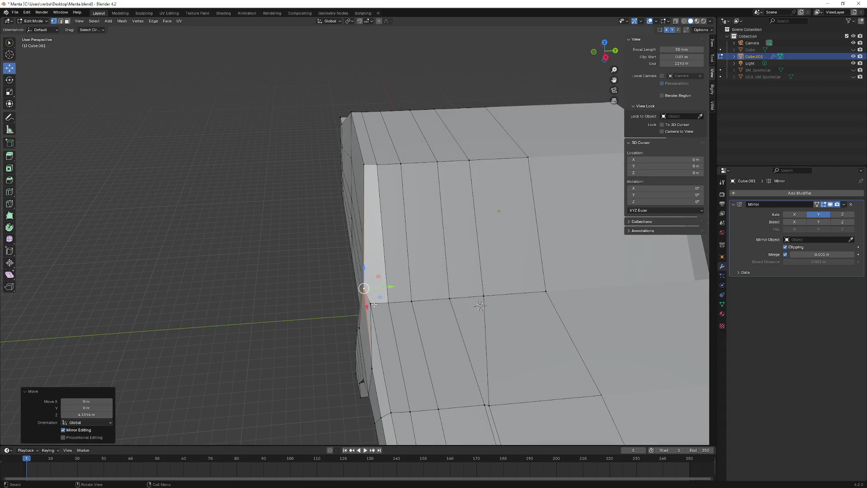
Step: Shift two side-panel vertices along Y
key("g")
key("y")
left_click(400, 301)
left_click(364, 288)
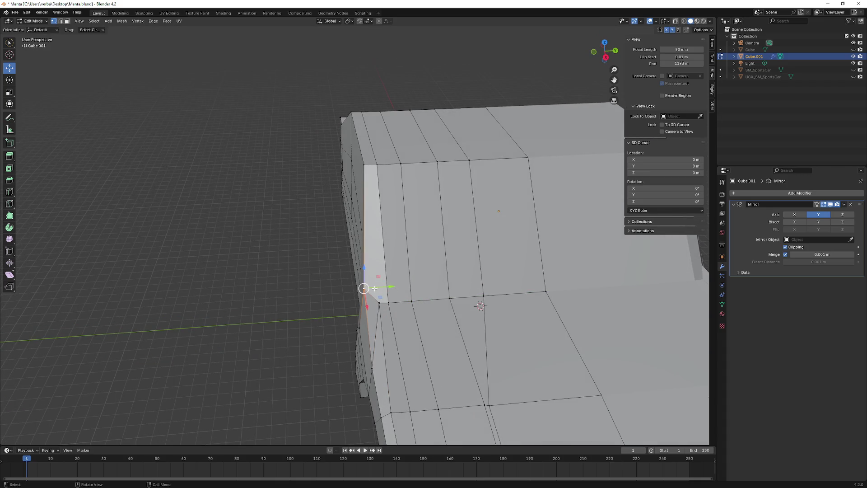
key("g")
key("y")
left_click(393, 287)
scroll(387, 285, "down", 3)
Step: Move the vertex near the windshield base along X
mouse_move(387, 285)
middle_mouse_down()
mouse_move(457, 233)
mouse_move(450, 227)
mouse_move(479, 256)
middle_mouse_up()
left_click(478, 255)
key("g")
key("x")
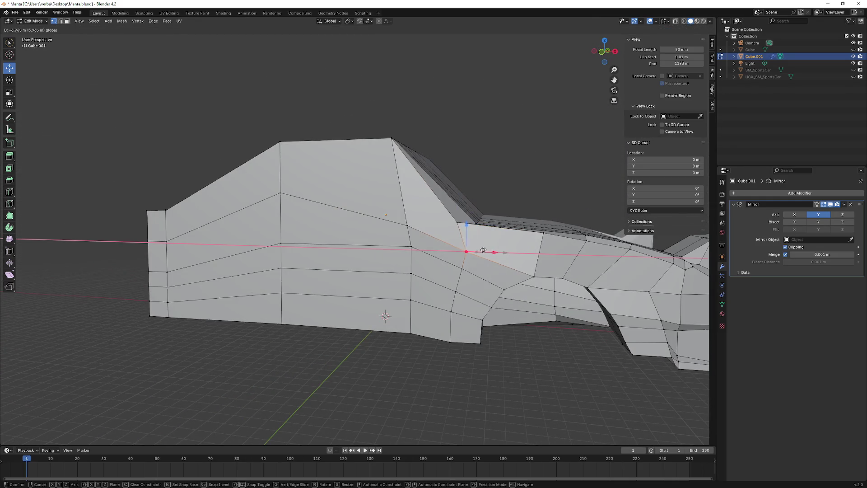
left_click(484, 250)
key("g")
key("x")
left_click(519, 250)
Step: Slide the vertical edge behind the wheel arch along X, from bottom vertex to upper vertex
middle_click_drag(518, 250, 449, 263)
scroll(389, 290, "down", 5)
middle_click_drag(388, 290, 451, 326)
left_click(451, 328)
left_click(490, 254, "ctrl")
left_click_drag(479, 283, 492, 284)
mouse_move(492, 284)
middle_mouse_down()
mouse_move(451, 323)
mouse_move(433, 281)
mouse_move(444, 332)
mouse_move(289, 280)
mouse_move(388, 269)
middle_mouse_up()
Step: Move a path of side vertices along Y
left_click(383, 224, "ctrl")
mouse_move(383, 224)
middle_mouse_down()
mouse_move(358, 286)
mouse_move(371, 270)
middle_mouse_up()
key("g")
key("y")
left_click(357, 288)
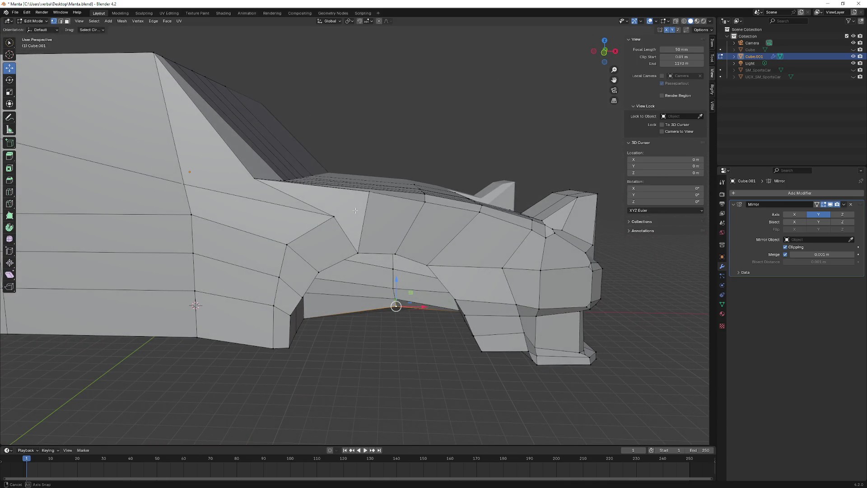
middle_click_drag(355, 210, 341, 219)
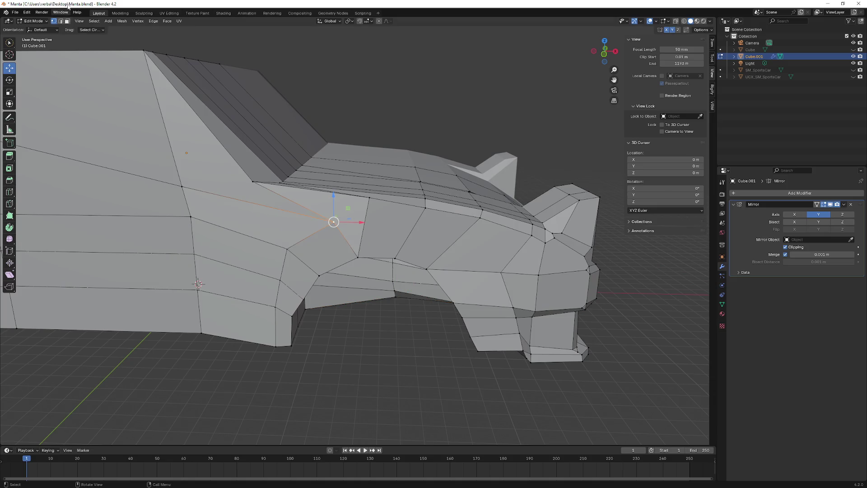
Step: Delete the triangle face at the windshield base and fill a new triangle from its three vertices
left_click(353, 226)
key("x")
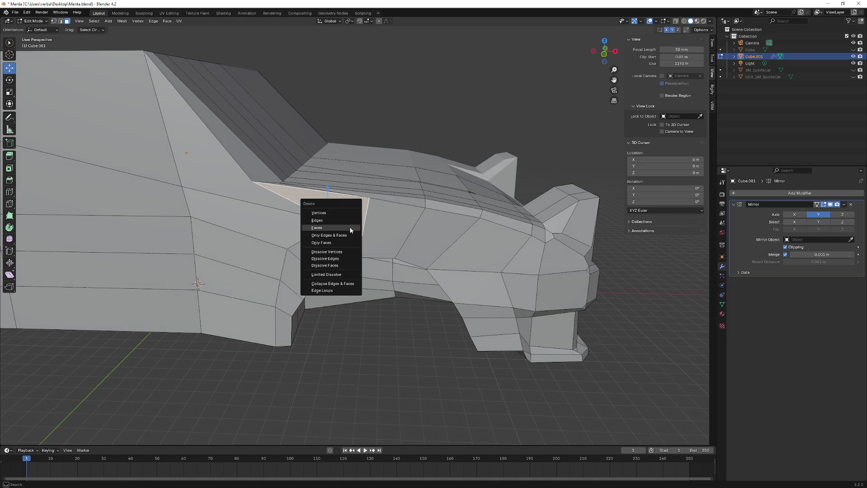
left_click(317, 227)
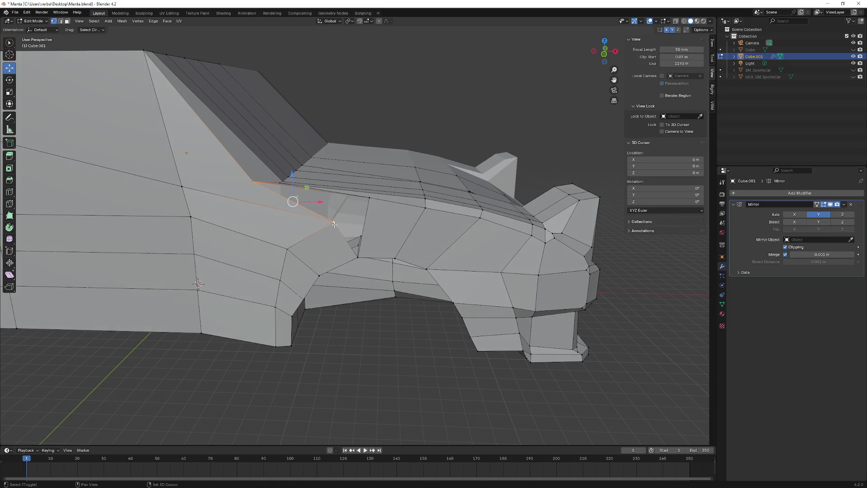
left_click(367, 197, "shift")
key("f")
Step: Raise a hood vertex along Z, then select the next hood vertex
left_click(334, 221)
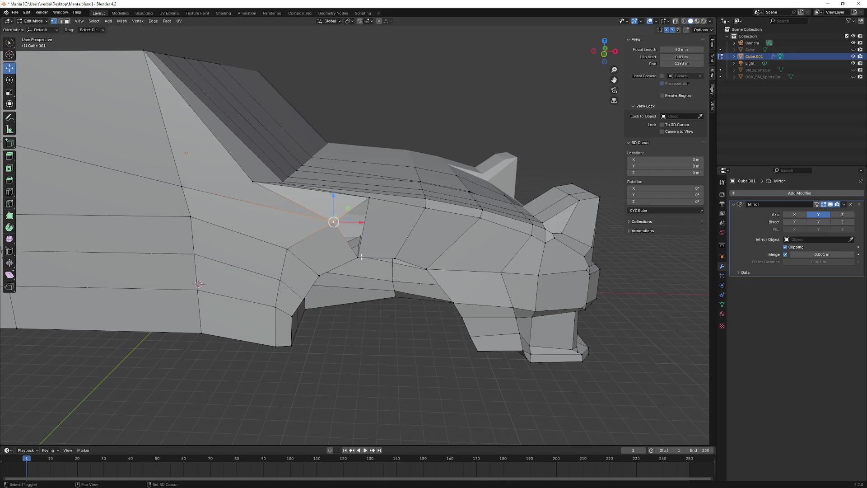
left_click(334, 222)
mouse_move(333, 205)
left_mouse_down()
mouse_move(333, 196)
mouse_move(347, 210)
left_mouse_up()
left_click(346, 210)
middle_click_drag(346, 210, 368, 197)
left_click(369, 197)
middle_click_drag(431, 217, 425, 197)
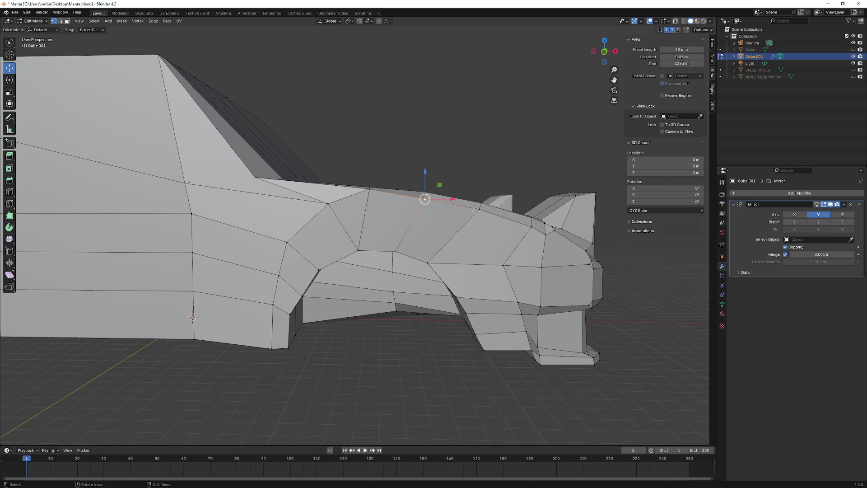
mouse_move(491, 205)
middle_mouse_down()
mouse_move(406, 229)
mouse_move(360, 201)
middle_mouse_up()
Step: Lower the hood vertex along Z, then move the fender corner vertex and slide it along X
key("g")
key("z")
left_click(360, 201)
left_click(386, 232)
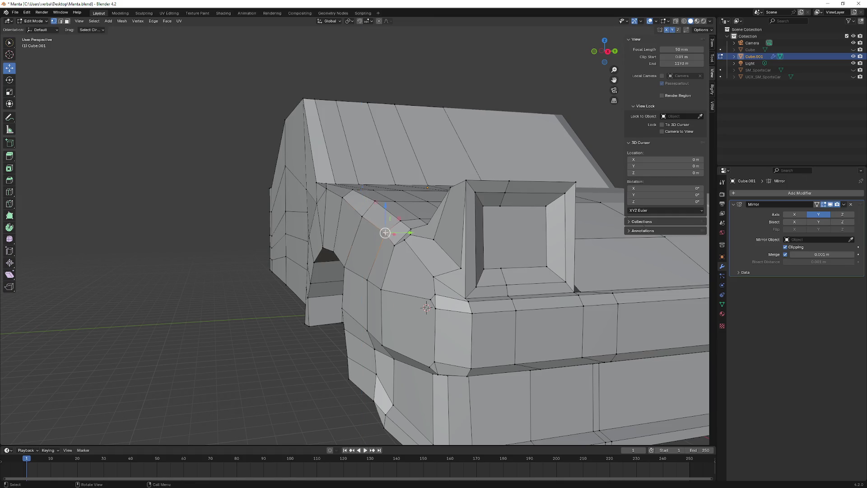
key("g")
left_click(389, 228)
middle_click_drag(389, 228, 536, 242)
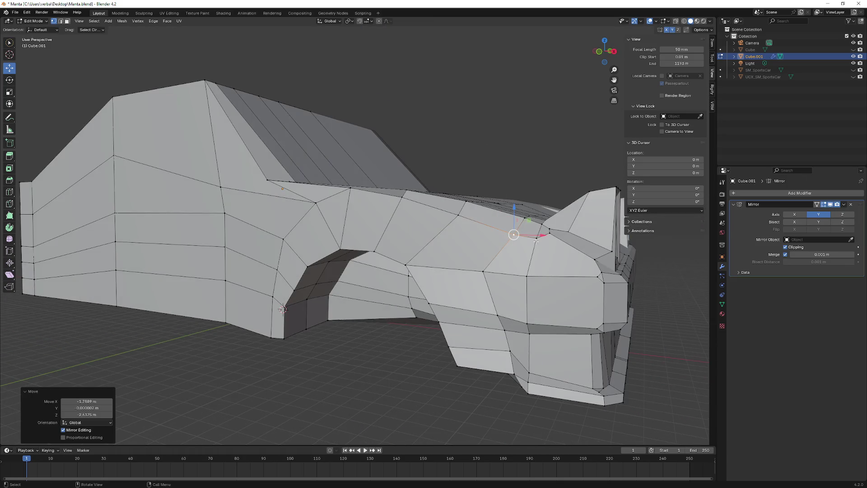
left_click_drag(536, 235, 559, 237)
Step: Adjust the fender corner vertex with alternating Z, X and Z moves
key("g")
key("z")
left_click(533, 234)
key("g")
key("x")
left_click(549, 240)
key("g")
key("z")
left_click(551, 238)
Step: Fine-tune the fender corner vertex along Z and X, lowering it beside the headlight
key("g")
key("z")
left_click(553, 239)
key("g")
key("x")
left_click(585, 256)
key("g")
key("z")
left_click(556, 252)
mouse_move(555, 253)
middle_mouse_down()
mouse_move(477, 273)
mouse_move(484, 294)
mouse_move(465, 300)
mouse_move(366, 293)
mouse_move(374, 273)
middle_mouse_up()
scroll(547, 252, "up", 3)
scroll(500, 307, "down", 3)
scroll(430, 293, "up", 4)
scroll(430, 293, "down", 4)
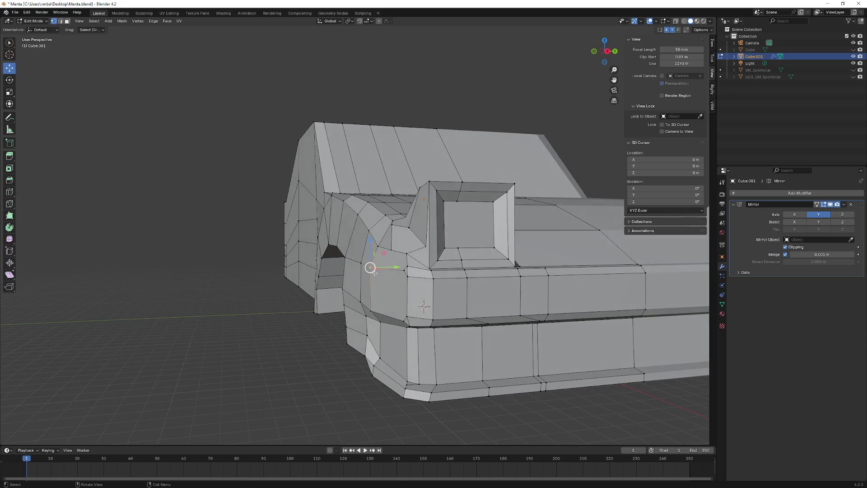
mouse_move(466, 258)
middle_mouse_down()
mouse_move(400, 247)
mouse_move(385, 256)
mouse_move(392, 247)
middle_mouse_up()
scroll(404, 244, "up", 4)
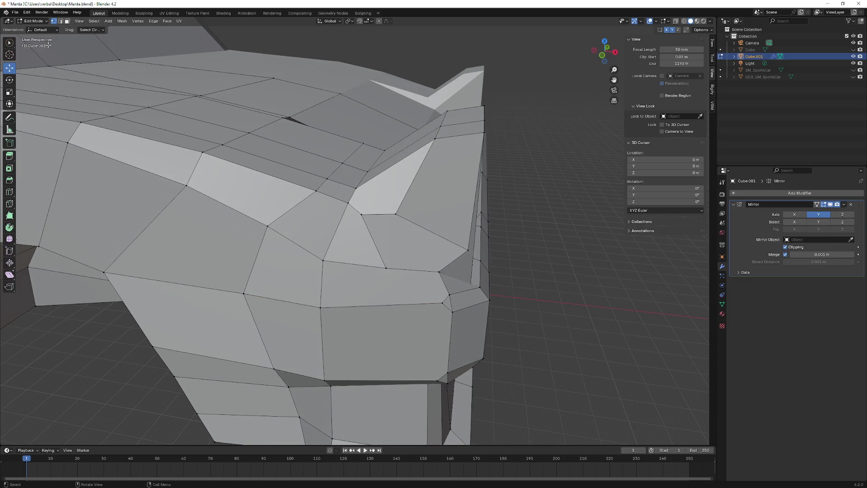
Step: Delete the fender face beside the headlight recess and fill the hole from its border vertices
left_click(416, 257)
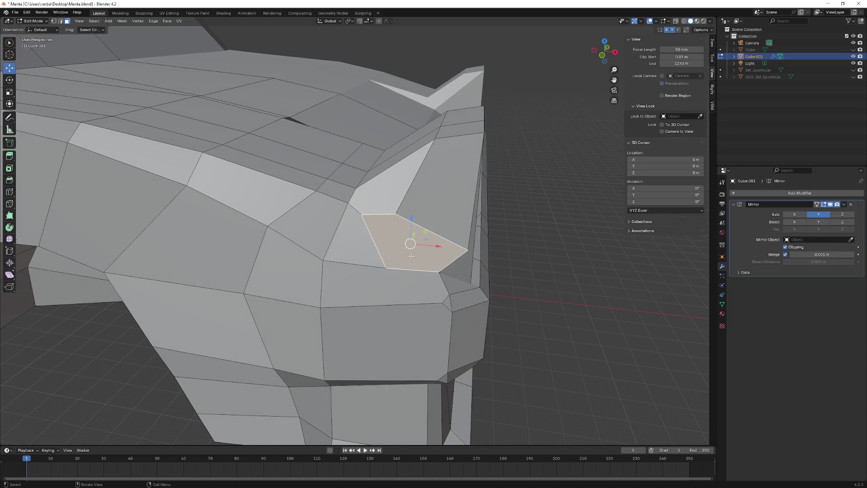
key("x")
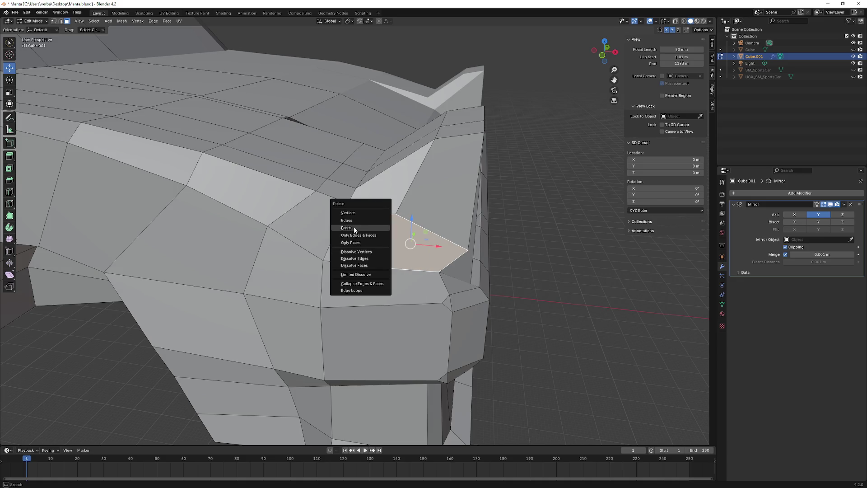
left_click(353, 227)
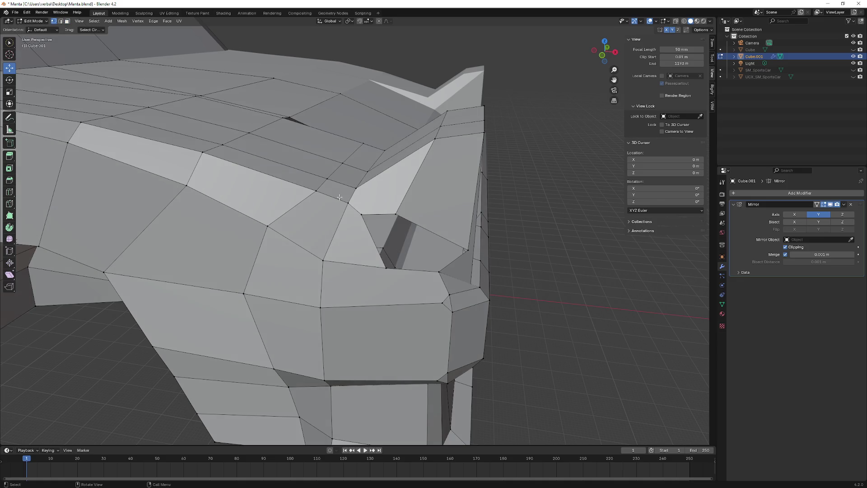
left_click(363, 215, "ctrl")
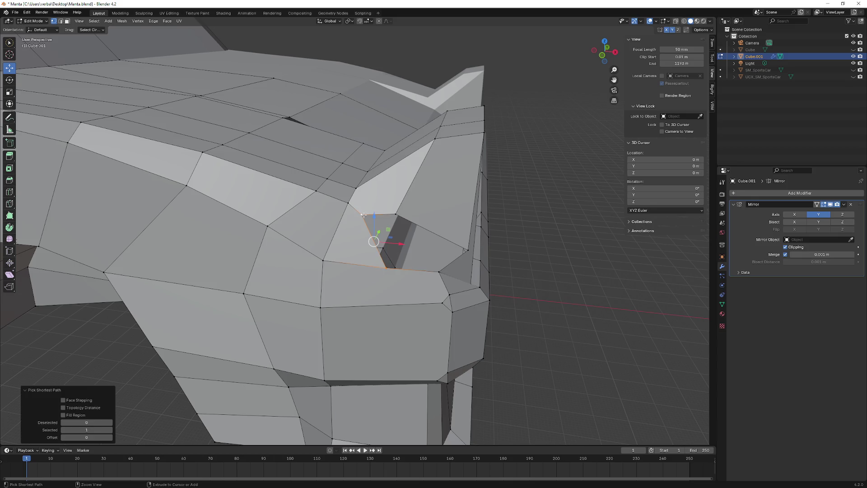
key("ctrl+z")
key("ctrl+z")
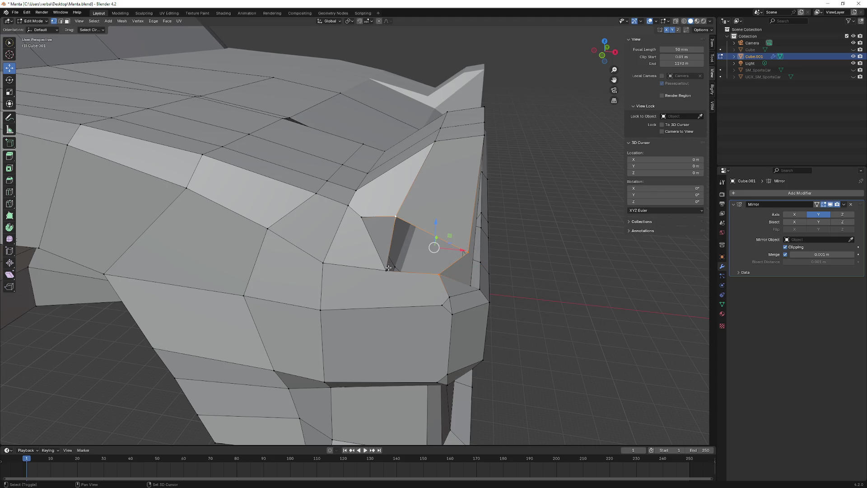
mouse_move(394, 270)
middle_mouse_down()
mouse_move(390, 190)
mouse_move(329, 186)
middle_mouse_up()
mouse_move(194, 149)
middle_mouse_down()
mouse_move(164, 164)
mouse_move(166, 226)
middle_mouse_up()
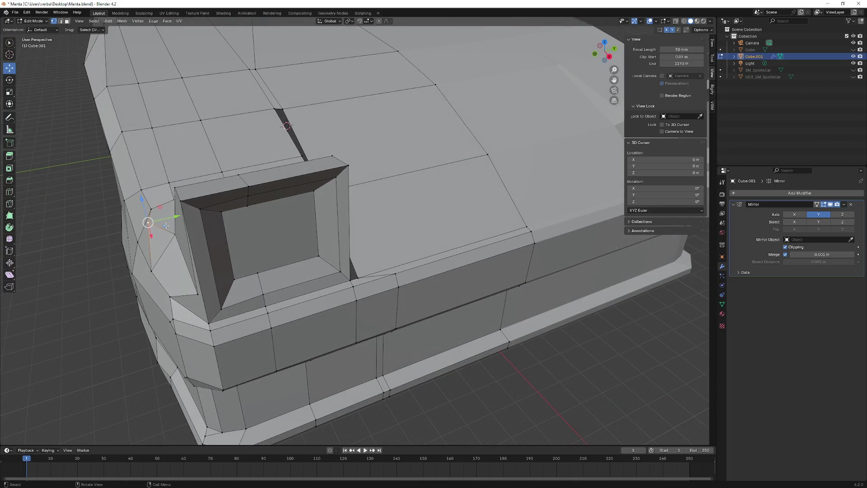
Step: Slide the front fender vertex along Y, revert a stray X move, and lower it slightly on Z
left_click_drag(168, 219, 184, 216)
mouse_move(184, 216)
middle_mouse_down()
mouse_move(214, 168)
mouse_move(267, 194)
mouse_move(310, 248)
mouse_move(328, 224)
mouse_move(294, 131)
mouse_move(248, 188)
mouse_move(238, 187)
middle_mouse_up()
left_click_drag(262, 153, 237, 140)
right_click(237, 142)
middle_click_drag(237, 141, 298, 141)
key("ctrl+z")
left_click_drag(300, 141, 353, 150)
Step: Lower the neighbouring ridge vertex and the fin-base vertex along Z
left_click(352, 170)
mouse_move(377, 176)
left_mouse_down()
mouse_move(363, 179)
mouse_move(391, 187)
mouse_move(370, 182)
left_mouse_up()
left_click(391, 190)
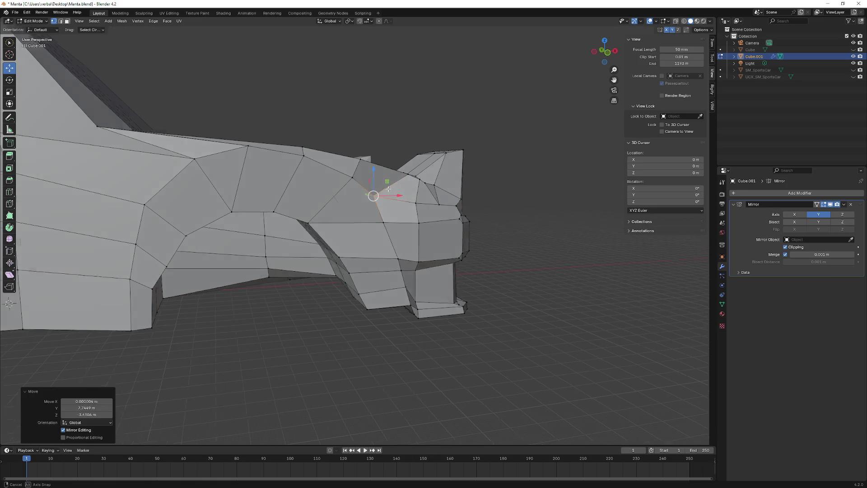
middle_click_drag(370, 182, 430, 204)
left_click_drag(422, 182, 421, 190)
middle_click_drag(422, 190, 398, 194)
mouse_move(361, 210)
left_mouse_down()
mouse_move(336, 209)
mouse_move(355, 209)
mouse_move(331, 198)
left_mouse_up()
Step: Nudge the vertices near the fin and front arch along the car's length on X
left_click(342, 235)
left_click_drag(365, 235, 360, 234)
left_click(355, 272)
mouse_move(368, 269)
left_mouse_down()
mouse_move(360, 283)
mouse_move(361, 300)
mouse_move(373, 301)
mouse_move(372, 321)
mouse_move(363, 301)
left_mouse_up()
key("x")
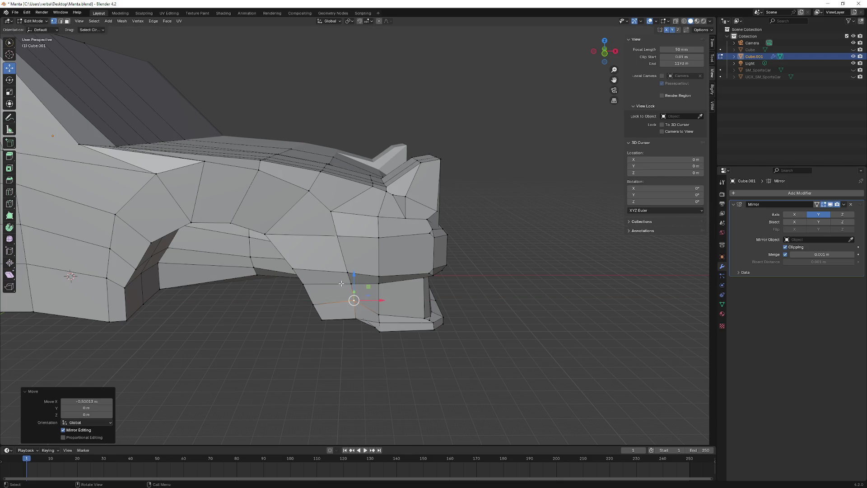
left_click(346, 273)
left_click_drag(349, 235, 360, 234)
left_click(347, 273)
mouse_move(348, 273)
left_mouse_down()
mouse_move(351, 285)
mouse_move(366, 285)
left_mouse_up()
left_click(351, 283)
key("x")
Step: Push a side-panel vertex inward along Y, viewed from the side
mouse_move(366, 284)
middle_mouse_down()
mouse_move(409, 221)
mouse_move(384, 217)
mouse_move(359, 223)
mouse_move(482, 253)
mouse_move(511, 274)
middle_mouse_up()
scroll(409, 221, "down", 3)
scroll(379, 219, "up", 3)
scroll(482, 254, "up", 5)
left_click_drag(472, 276, 475, 265)
left_click(483, 245)
Step: Keep adjusting the side-panel selection along Y, undoing the last sideways move
mouse_move(484, 246)
middle_mouse_down()
mouse_move(508, 256)
mouse_move(482, 251)
mouse_move(498, 252)
middle_mouse_up()
left_click_drag(473, 250, 466, 234)
scroll(452, 255, "down", 5)
scroll(465, 242, "up", 5)
mouse_move(466, 234)
middle_mouse_down()
mouse_move(470, 248)
mouse_move(459, 216)
middle_mouse_up()
left_click_drag(459, 216, 460, 214)
mouse_move(474, 213)
middle_mouse_down()
mouse_move(472, 204)
mouse_move(484, 202)
middle_mouse_up()
left_click_drag(457, 202, 470, 203)
key("ctrl+z")
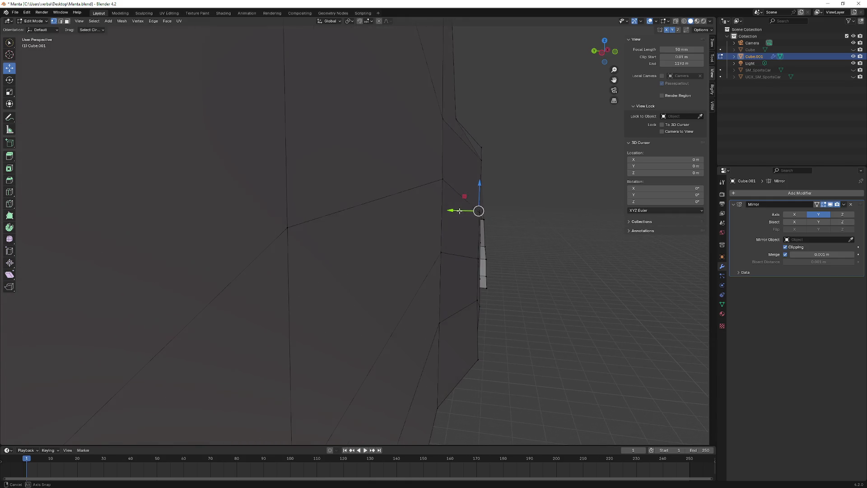
Step: Shift the selected wheel-arch vertices sideways along Y
left_click_drag(458, 210, 470, 210)
mouse_move(470, 210)
middle_mouse_down()
mouse_move(446, 263)
mouse_move(435, 266)
mouse_move(456, 199)
mouse_move(458, 207)
middle_mouse_up()
left_click_drag(460, 196, 454, 196)
mouse_move(454, 195)
middle_mouse_down()
mouse_move(174, 207)
mouse_move(180, 199)
mouse_move(319, 214)
middle_mouse_up()
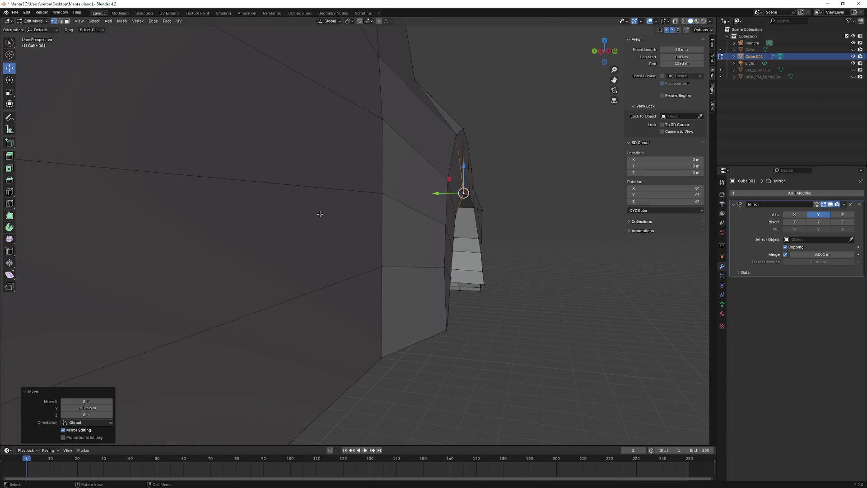
middle_click_drag(453, 215, 466, 261)
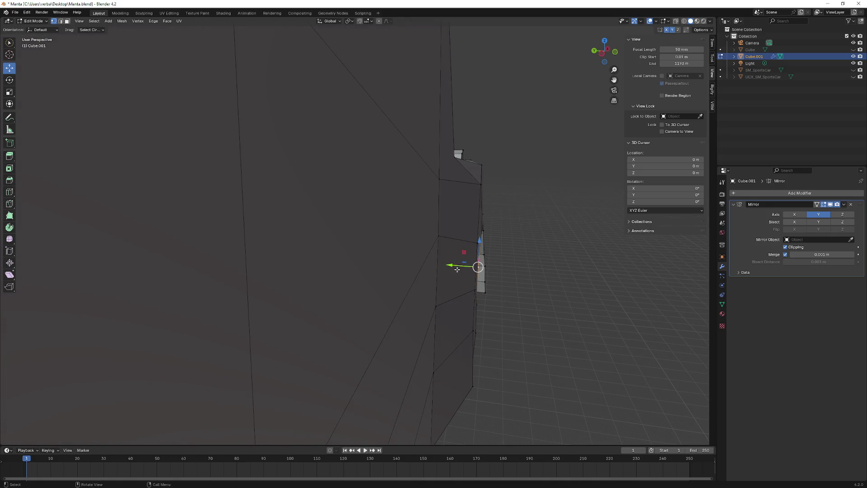
left_click_drag(457, 264, 478, 267)
middle_click_drag(479, 266, 482, 267)
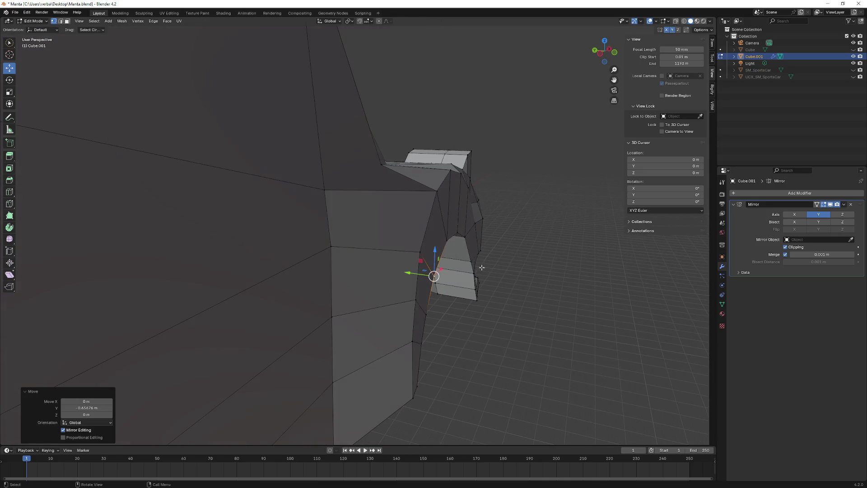
Step: Move the vertex above on the arch edge along Y
left_click(449, 242)
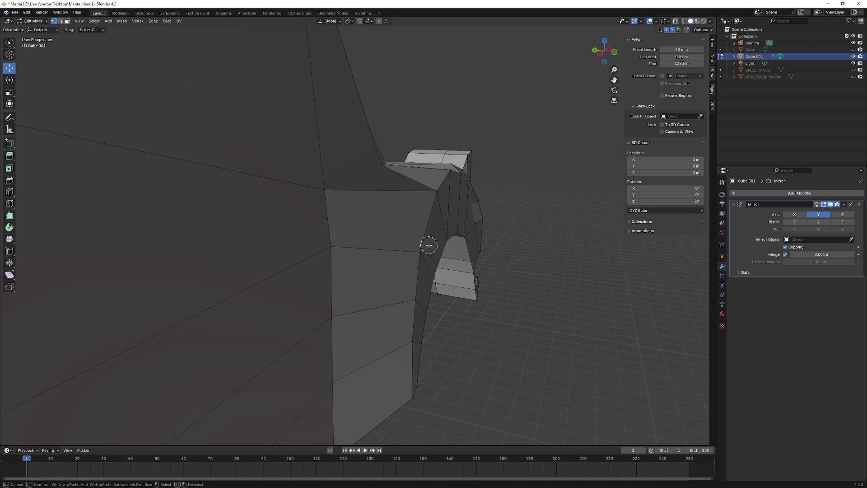
mouse_move(434, 238)
left_mouse_down()
mouse_move(422, 238)
mouse_move(421, 311)
mouse_move(412, 306)
left_mouse_up()
mouse_move(411, 305)
middle_mouse_down()
mouse_move(344, 289)
mouse_move(387, 283)
middle_mouse_up()
scroll(387, 283, "up", 5)
mouse_move(234, 191)
middle_mouse_down()
mouse_move(361, 285)
mouse_move(444, 131)
middle_mouse_up()
key("g")
key("y")
left_click(360, 285)
Step: Move the vertex at the top of the arch along Y
left_click(461, 95)
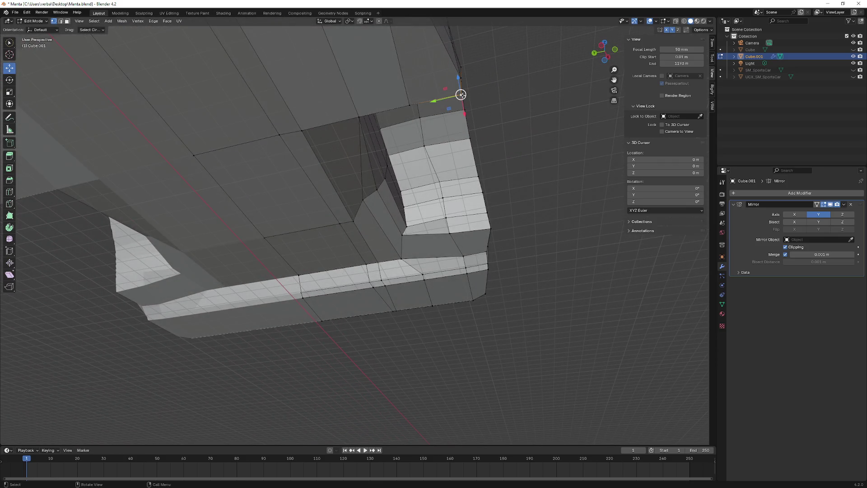
key("g")
key("y")
left_click(452, 97)
mouse_move(451, 97)
middle_mouse_down()
mouse_move(391, 169)
mouse_move(440, 158)
mouse_move(327, 217)
mouse_move(290, 202)
middle_mouse_up()
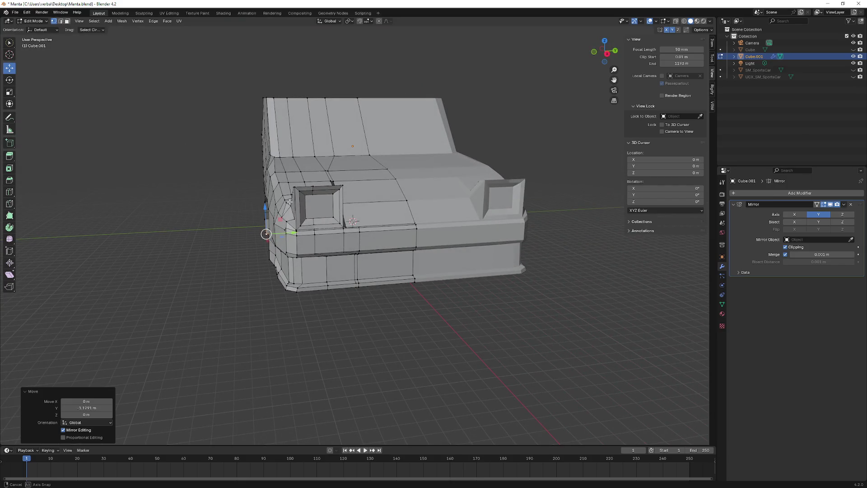
mouse_move(112, 210)
middle_mouse_down()
mouse_move(257, 223)
mouse_move(284, 221)
mouse_move(334, 193)
middle_mouse_up()
Step: Shift the windshield-base edge loop along X, raise it on Z, then refine on X (-4.4104 m)
left_click(296, 243, "ctrl")
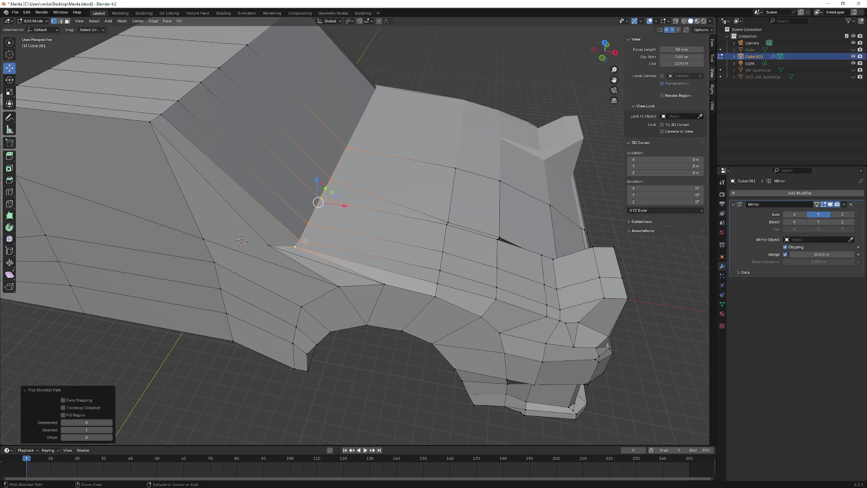
middle_click_drag(296, 243, 337, 185)
key("g")
key("x")
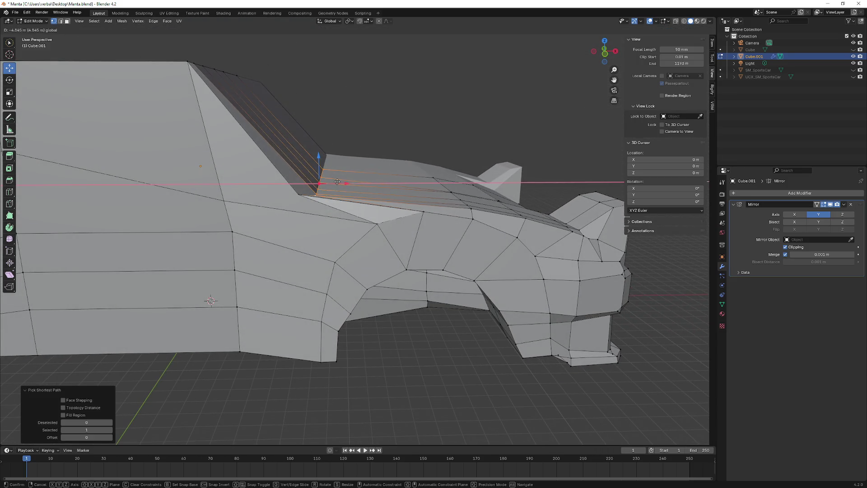
left_click(338, 182)
middle_click_drag(338, 182, 333, 188)
key("g")
key("z")
left_click(326, 180)
key("g")
key("x")
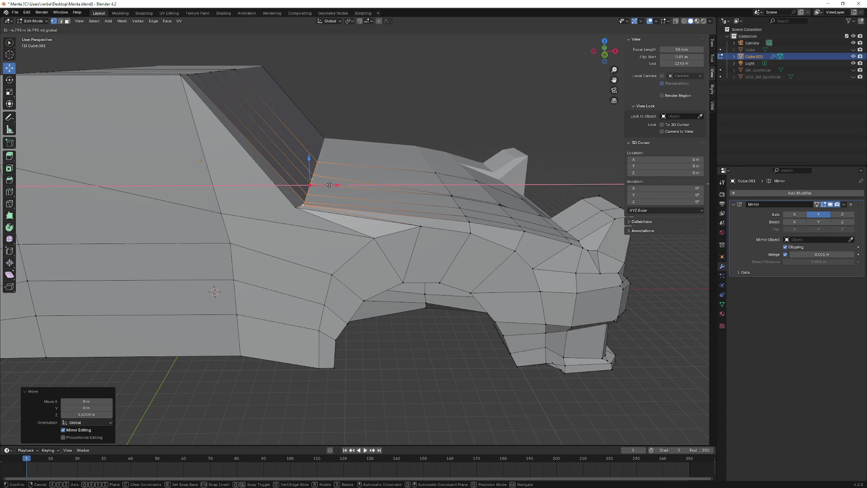
left_click(327, 184)
Step: Inspect the wheel arch and underside, then switch to face selection mode
middle_click_drag(327, 185, 331, 183)
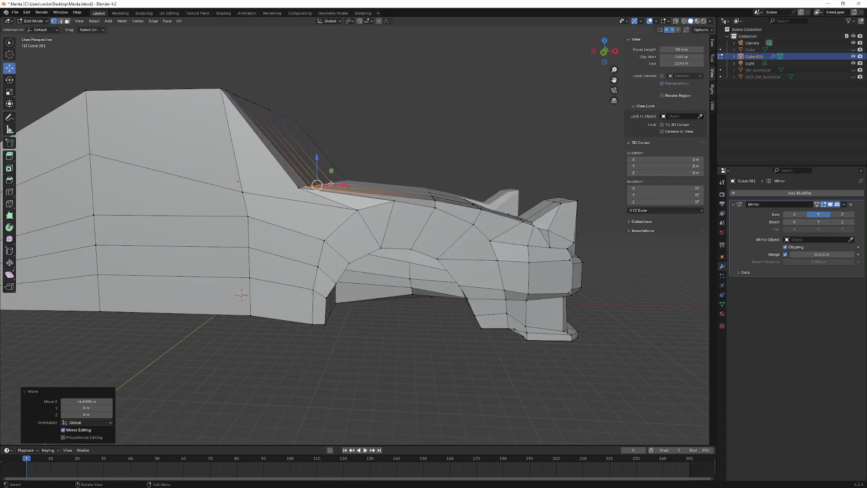
scroll(331, 184, "down", 5)
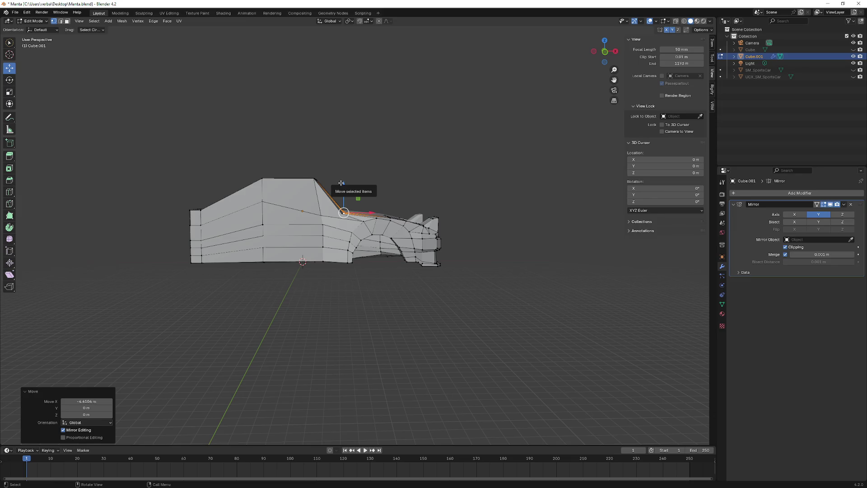
scroll(341, 182, "up", 5)
middle_click_drag(341, 183, 378, 211)
mouse_move(341, 273)
middle_mouse_down()
mouse_move(341, 264)
mouse_move(256, 300)
mouse_move(309, 258)
middle_mouse_up()
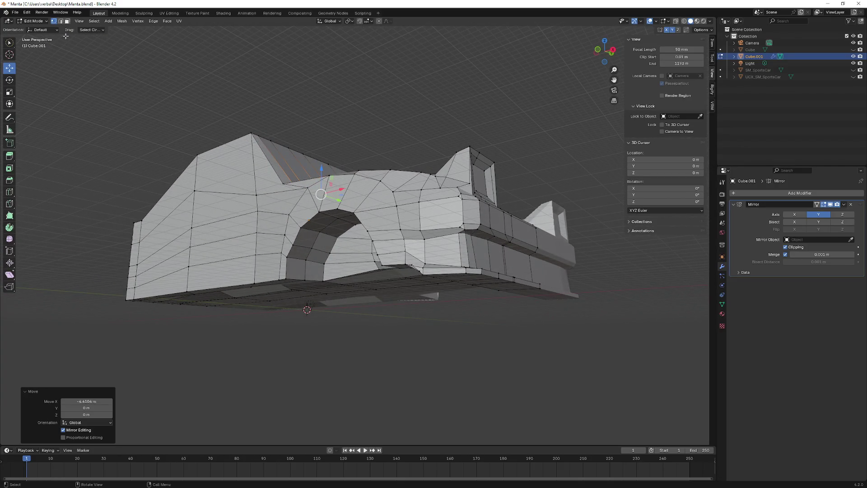
left_click(67, 20)
Step: Select the wheel-arch faces and slide them along X
mouse_move(207, 153)
middle_mouse_down()
mouse_move(191, 135)
mouse_move(287, 262)
middle_mouse_up()
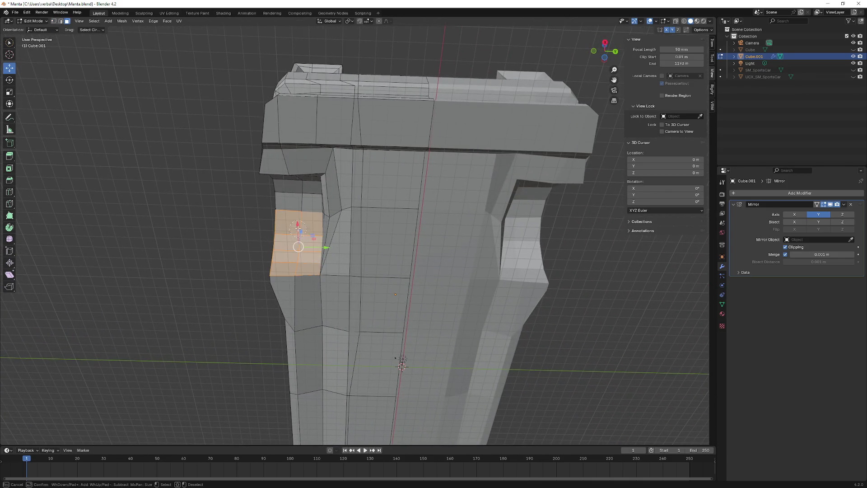
right_click(295, 213)
middle_click_drag(295, 213, 383, 256)
left_click_drag(391, 246, 400, 250)
mouse_move(401, 250)
middle_mouse_down()
mouse_move(436, 235)
mouse_move(460, 242)
mouse_move(447, 245)
middle_mouse_up()
Step: In edge mode, move the upper arch edges along X and raise one along Z
left_click(61, 21)
left_click(454, 236, "ctrl")
mouse_move(447, 245)
left_mouse_down()
mouse_move(428, 232)
mouse_move(451, 245)
left_mouse_up()
mouse_move(451, 245)
middle_mouse_down()
mouse_move(464, 249)
mouse_move(443, 237)
middle_mouse_up()
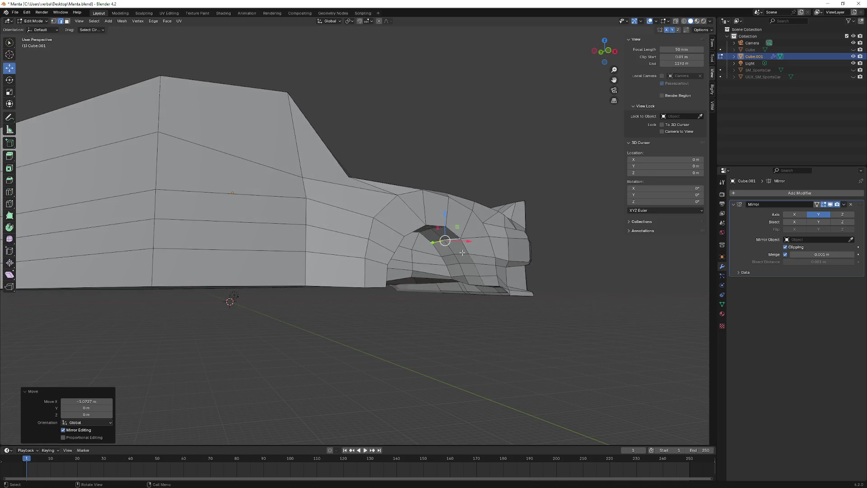
left_click(444, 258, "ctrl")
left_click_drag(444, 258, 442, 255)
middle_click_drag(443, 255, 436, 258)
left_click_drag(451, 256, 457, 256)
mouse_move(457, 255)
middle_mouse_down()
mouse_move(459, 284)
mouse_move(476, 276)
mouse_move(470, 286)
middle_mouse_up()
Step: Move the lower arch edge along X in several small adjustments
left_click(466, 279, "ctrl")
left_click_drag(484, 282, 465, 284)
middle_click_drag(465, 284, 465, 276)
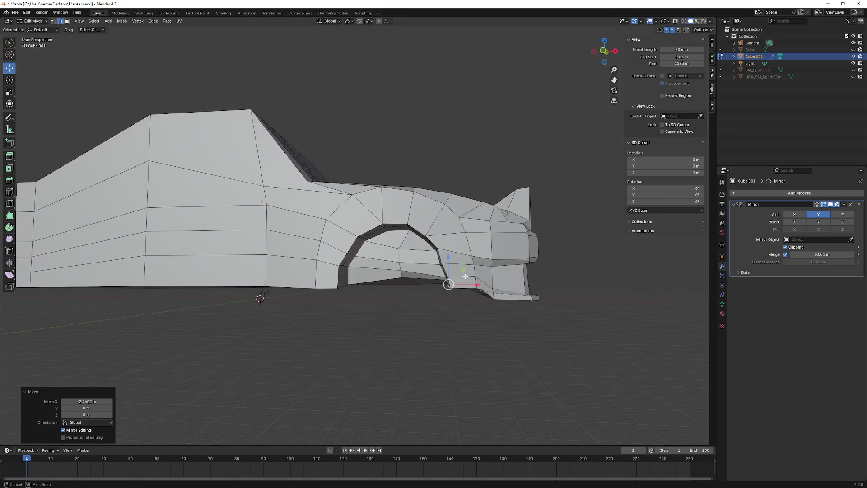
left_click_drag(465, 284, 452, 287)
mouse_move(451, 286)
middle_mouse_down()
mouse_move(442, 264)
mouse_move(469, 266)
middle_mouse_up()
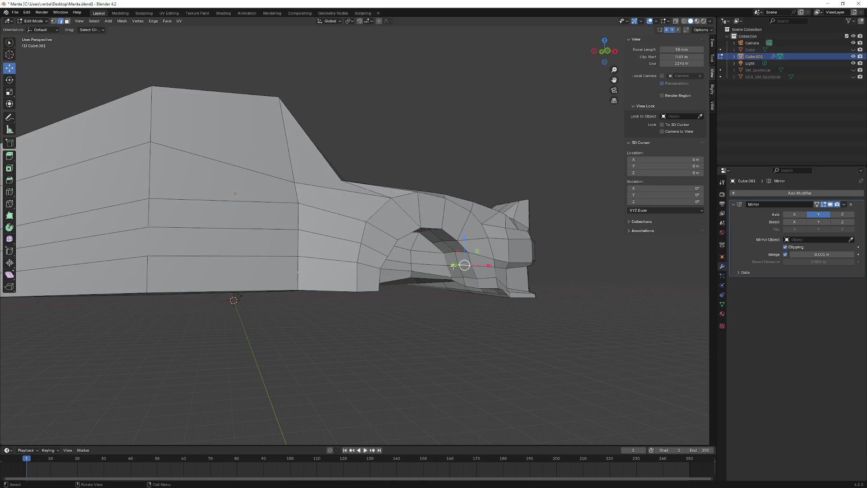
left_click_drag(452, 265, 447, 261)
mouse_move(447, 261)
middle_mouse_down()
mouse_move(407, 280)
mouse_move(245, 300)
mouse_move(360, 254)
middle_mouse_up()
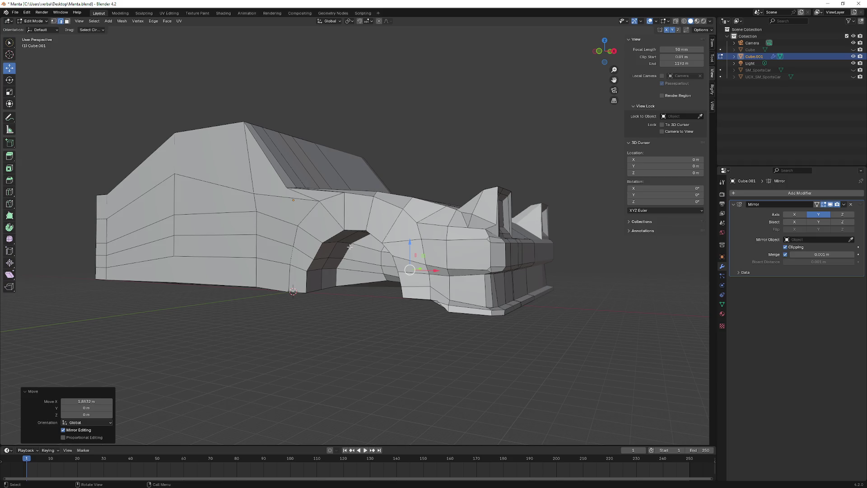
Step: Lower the bottom wheel-arch edge along Z, then raise it slightly to round the opening
mouse_move(244, 156)
middle_mouse_down()
mouse_move(254, 188)
mouse_move(309, 181)
mouse_move(210, 210)
mouse_move(180, 195)
mouse_move(284, 196)
mouse_move(251, 191)
mouse_move(265, 157)
mouse_move(299, 194)
middle_mouse_up()
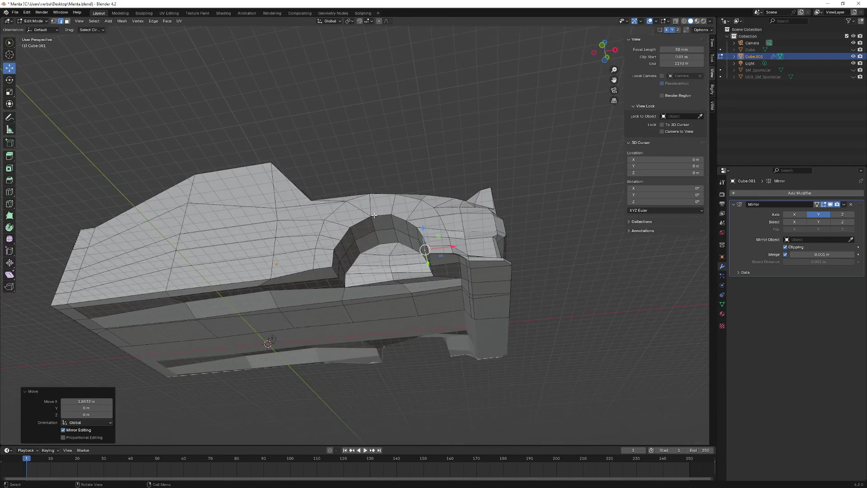
scroll(412, 301, "up", 5)
left_click(416, 348)
middle_click_drag(417, 347, 389, 275)
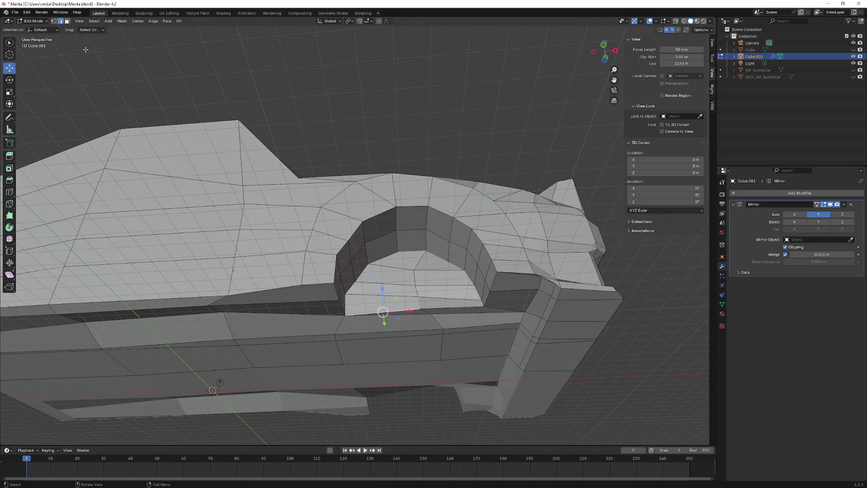
mouse_move(417, 309)
middle_mouse_down()
mouse_move(415, 317)
mouse_move(416, 298)
mouse_move(416, 322)
middle_mouse_up()
left_click_drag(417, 322, 420, 323)
mouse_move(420, 323)
middle_mouse_down()
mouse_move(360, 301)
mouse_move(385, 298)
middle_mouse_up()
left_click_drag(383, 285, 381, 273)
mouse_move(382, 273)
middle_mouse_down()
mouse_move(412, 331)
mouse_move(413, 313)
mouse_move(398, 302)
mouse_move(353, 322)
mouse_move(360, 344)
mouse_move(349, 329)
middle_mouse_up()
scroll(349, 309, "down", 5)
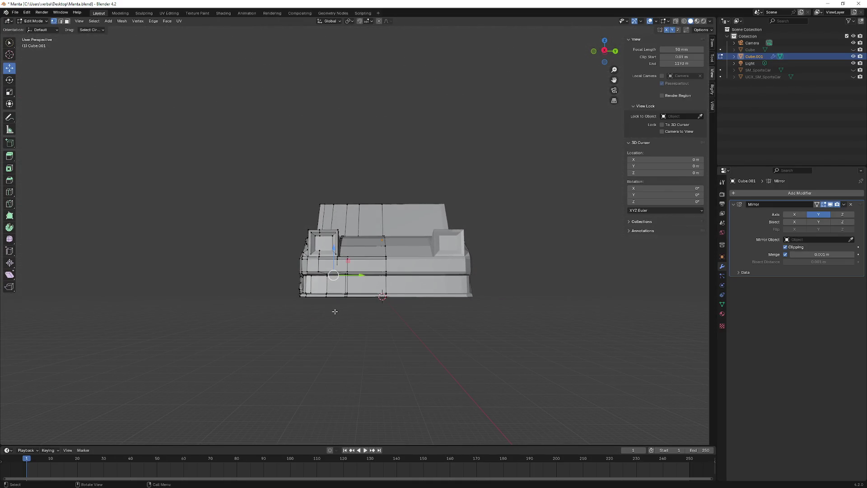
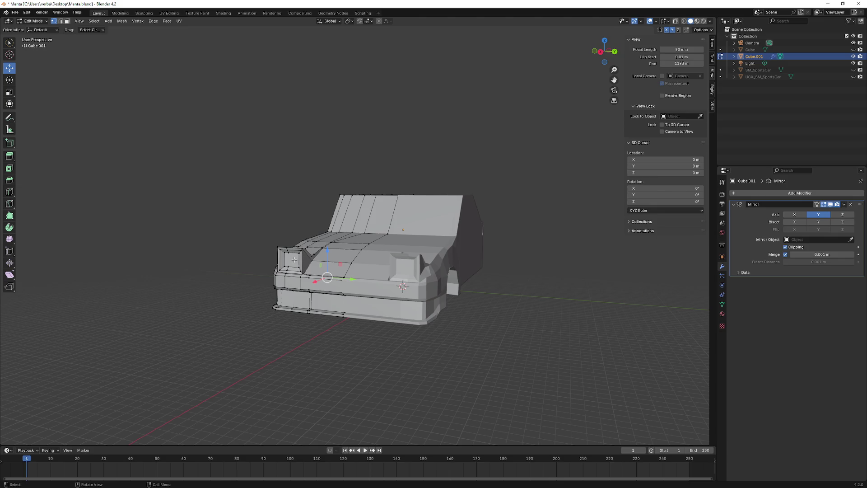
Step: Select the cabin pillar vertex and lower it along Z
middle_click_drag(325, 275, 367, 269)
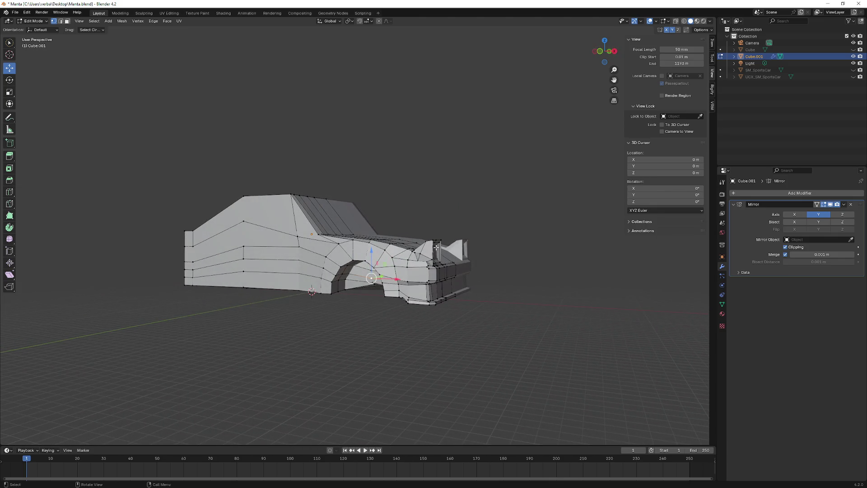
middle_click_drag(436, 248, 354, 258)
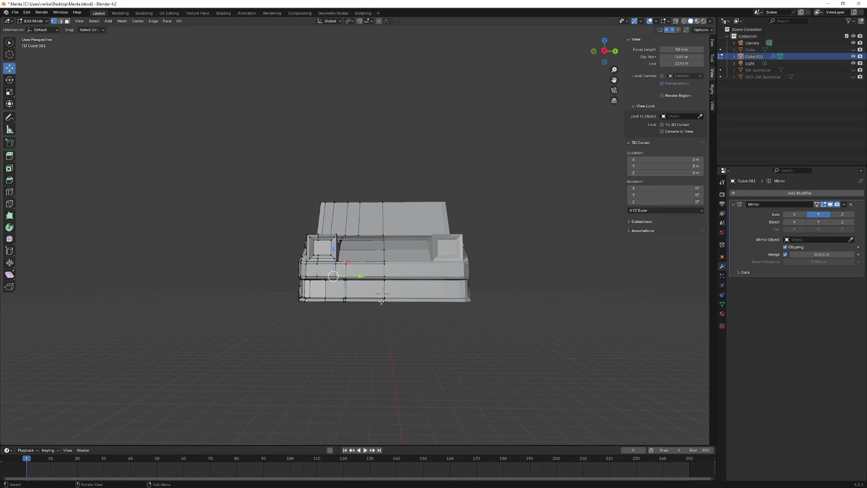
mouse_move(350, 298)
middle_mouse_down()
mouse_move(312, 296)
mouse_move(406, 335)
mouse_move(397, 345)
mouse_move(411, 325)
mouse_move(411, 284)
mouse_move(447, 289)
mouse_move(475, 258)
mouse_move(474, 275)
mouse_move(464, 300)
mouse_move(445, 271)
mouse_move(379, 274)
mouse_move(368, 276)
mouse_move(393, 279)
mouse_move(322, 299)
mouse_move(343, 285)
mouse_move(324, 257)
mouse_move(378, 237)
mouse_move(362, 243)
middle_mouse_up()
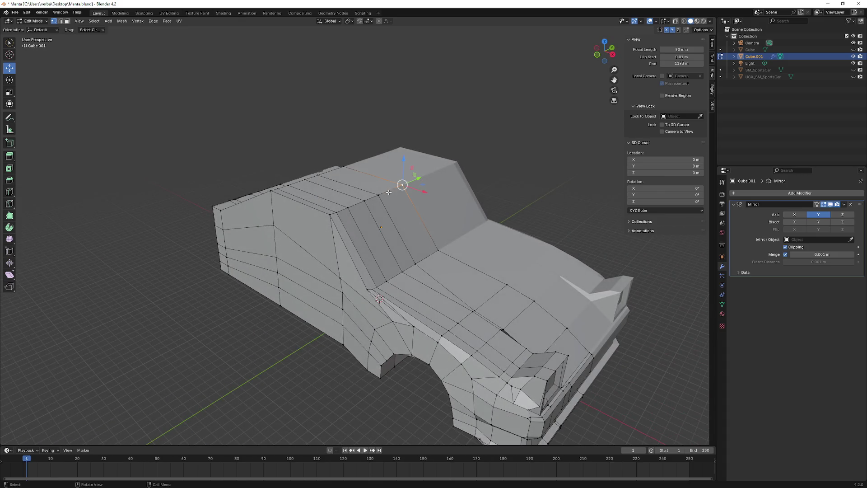
left_click(332, 216, "ctrl")
mouse_move(332, 216)
middle_mouse_down()
mouse_move(356, 204)
mouse_move(339, 223)
middle_mouse_up()
left_click(293, 238)
left_click_drag(289, 224, 293, 246)
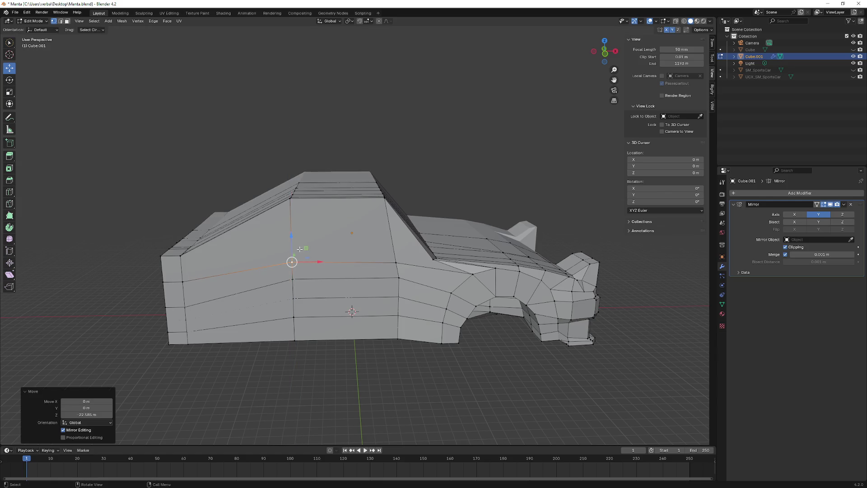
middle_click_drag(293, 246, 306, 235)
Step: Slide the pillar vertex about 0.94 m along X so the rear pillar line straightens
left_click_drag(316, 246, 319, 246)
middle_click_drag(319, 246, 331, 250)
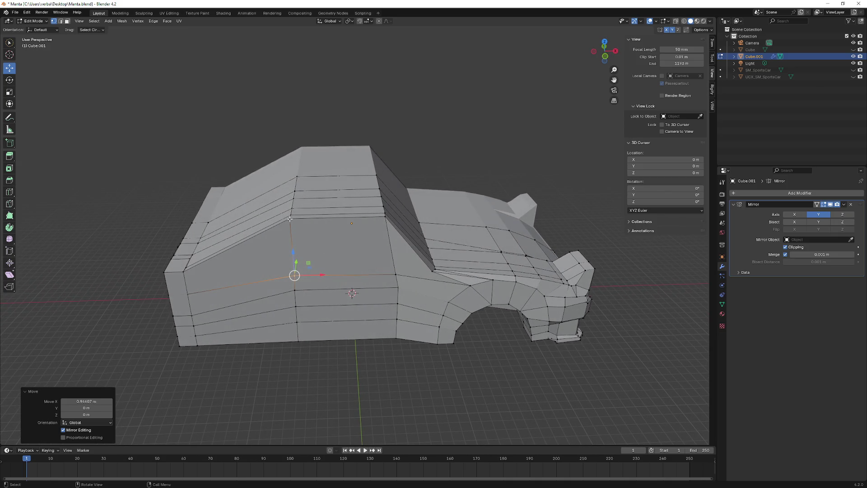
key("Escape")
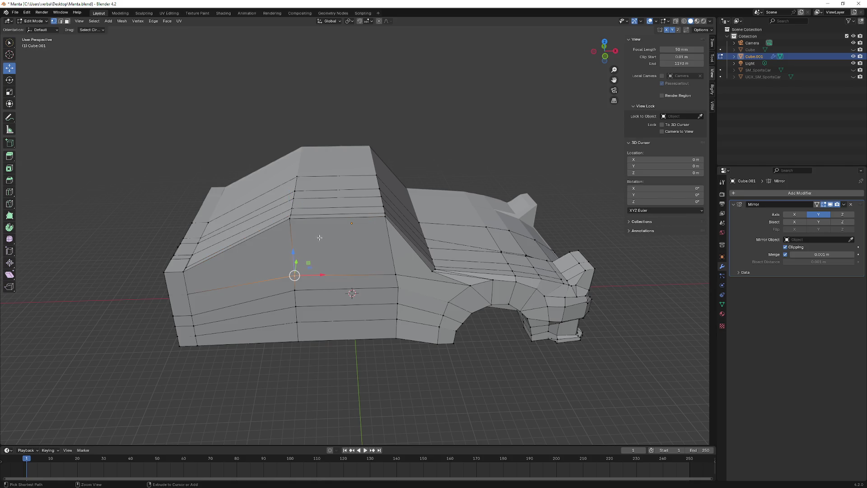
left_click_drag(301, 219, 300, 219)
mouse_move(300, 219)
middle_mouse_down()
mouse_move(306, 233)
mouse_move(291, 203)
mouse_move(341, 235)
middle_mouse_up()
Step: Zoom in on the hood corner and select the vertex at the pillar base
scroll(290, 199, "up", 5)
scroll(290, 199, "up", 3)
scroll(290, 207, "up", 3)
scroll(341, 235, "up", 2)
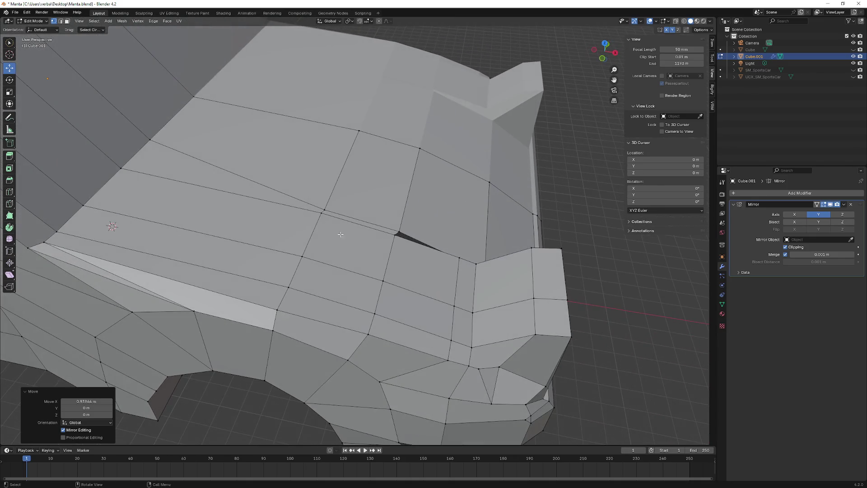
scroll(388, 254, "down", 2)
middle_click_drag(388, 254, 408, 266)
scroll(404, 211, "up", 3)
mouse_move(381, 188)
middle_mouse_down()
mouse_move(367, 180)
mouse_move(409, 138)
mouse_move(456, 144)
mouse_move(403, 186)
mouse_move(396, 242)
mouse_move(381, 265)
middle_mouse_up()
left_click(402, 133)
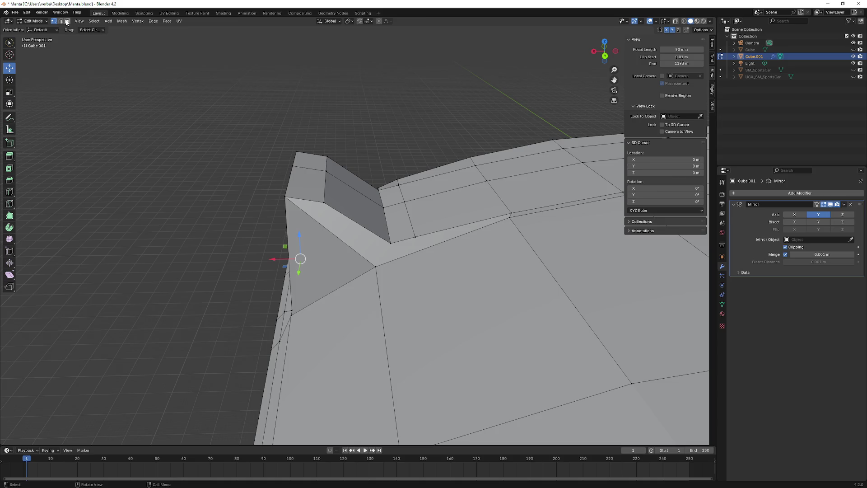
Step: Delete the stretched V-shaped face strip where the pillar meets the hood
left_click(66, 21)
left_click(367, 245)
middle_click_drag(367, 245, 358, 256)
key("x")
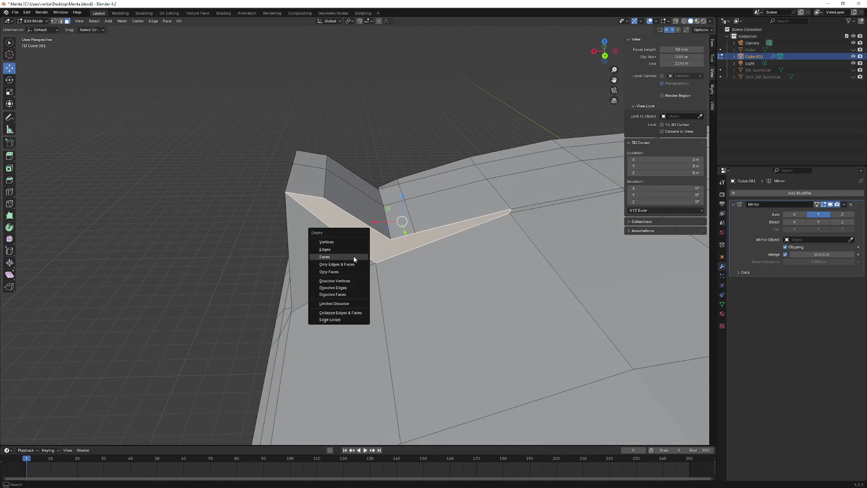
left_click(342, 257)
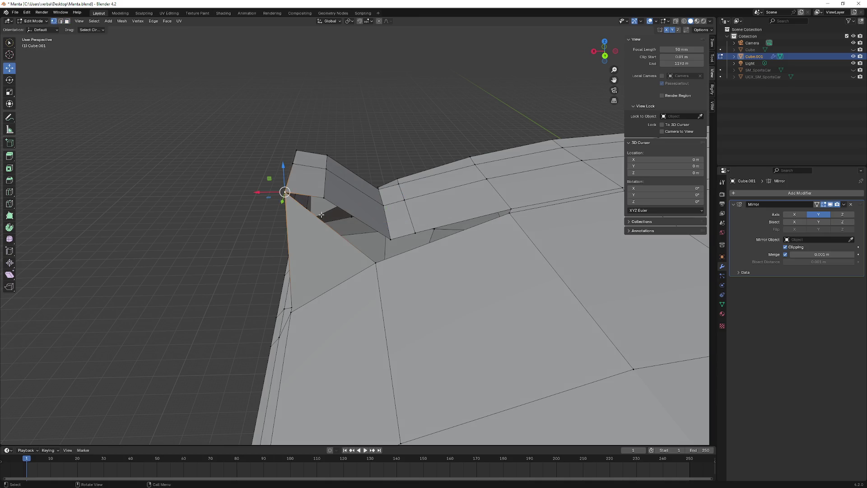
Step: Fill the resulting hole with new faces from selected vertex paths
left_click(391, 239, "ctrl")
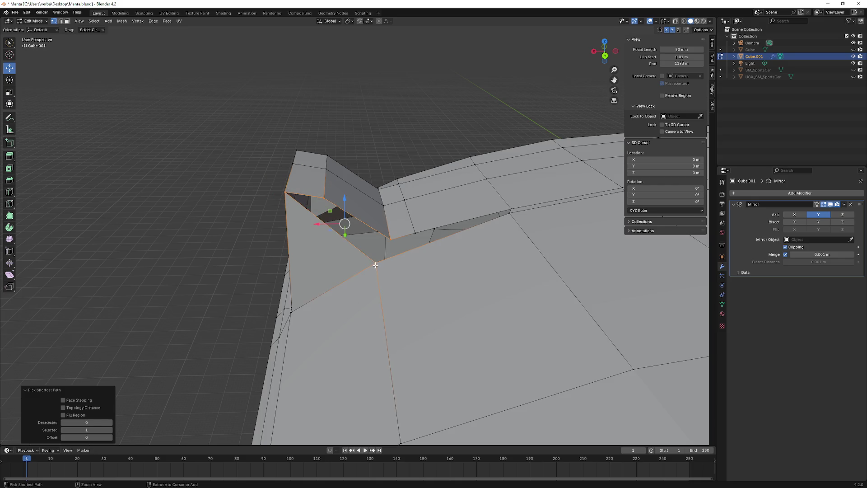
key("f")
left_click(392, 240, "ctrl")
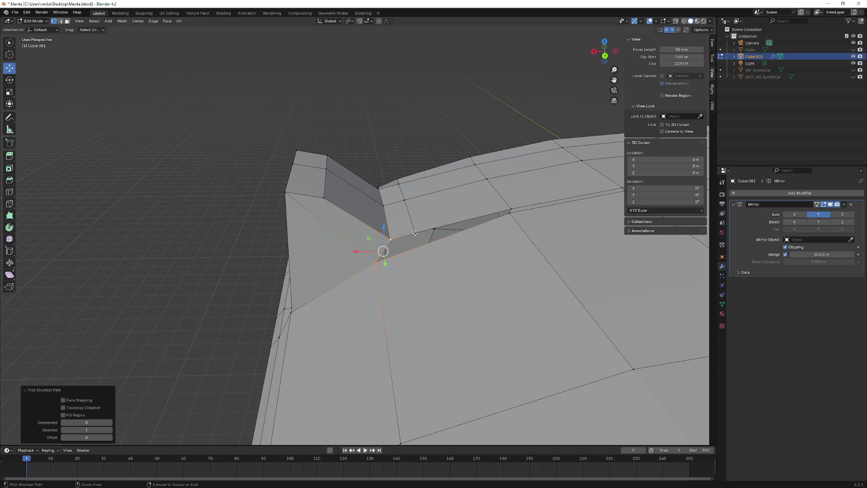
key("alt+a")
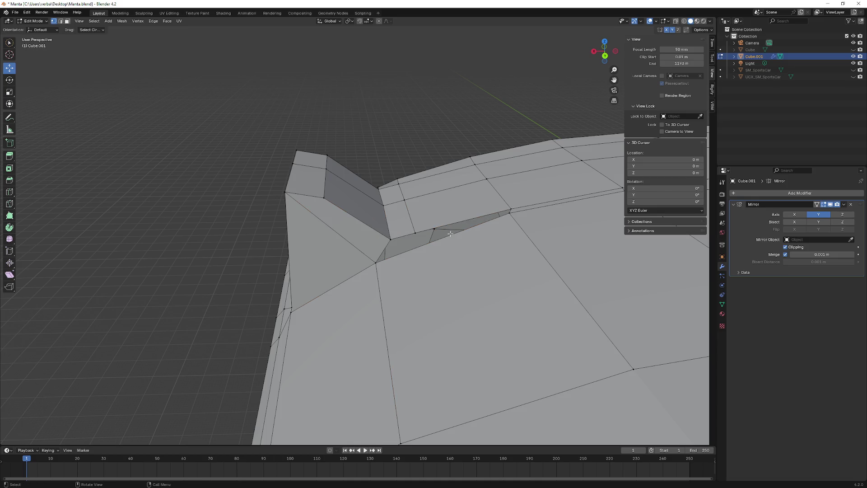
left_click(374, 263, "ctrl")
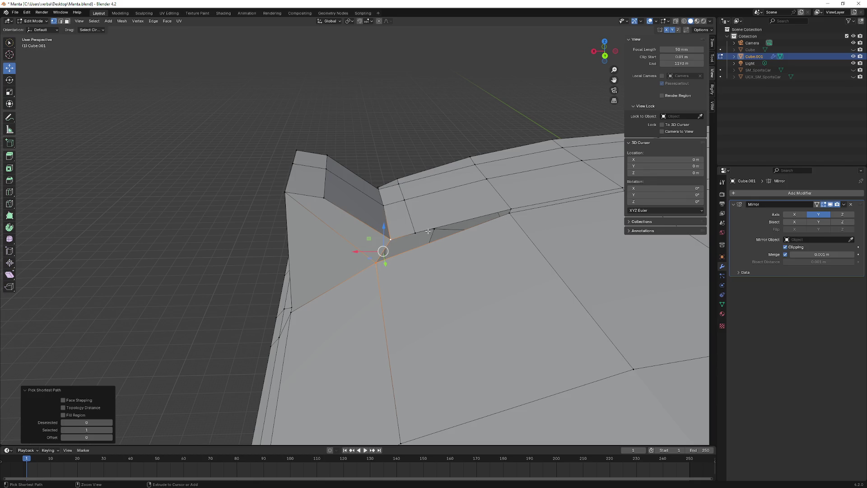
key("f")
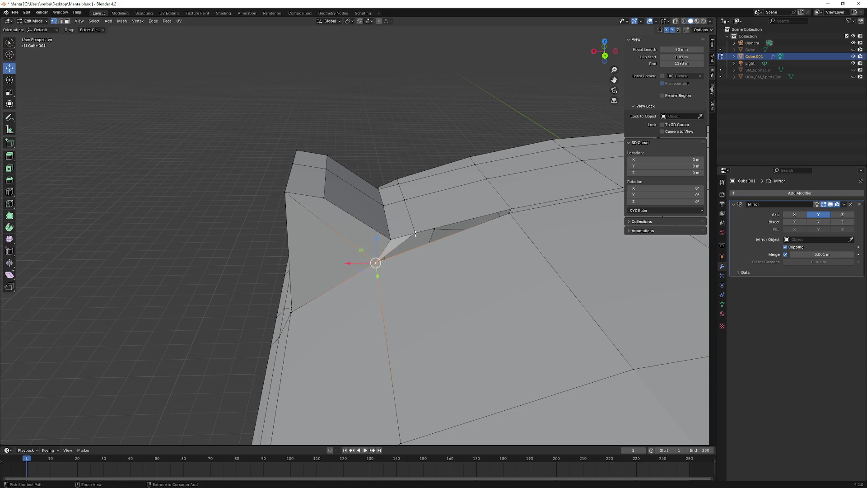
left_click(416, 234, "ctrl")
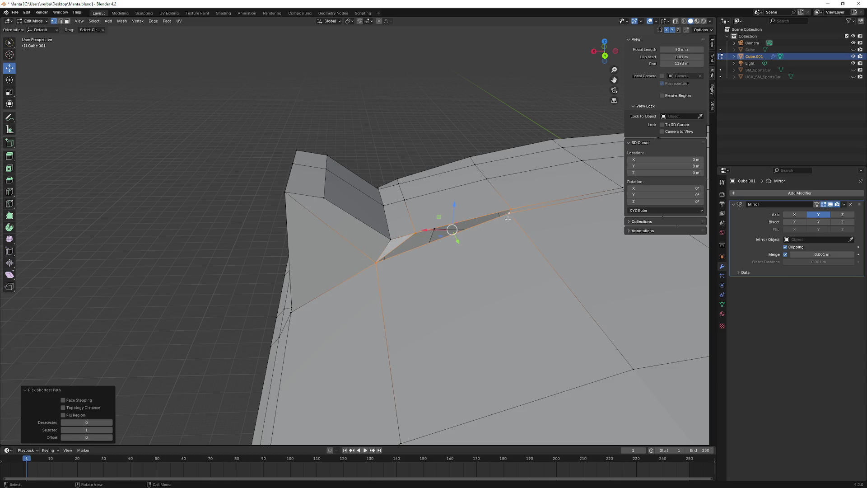
key("f")
middle_click_drag(507, 219, 345, 170)
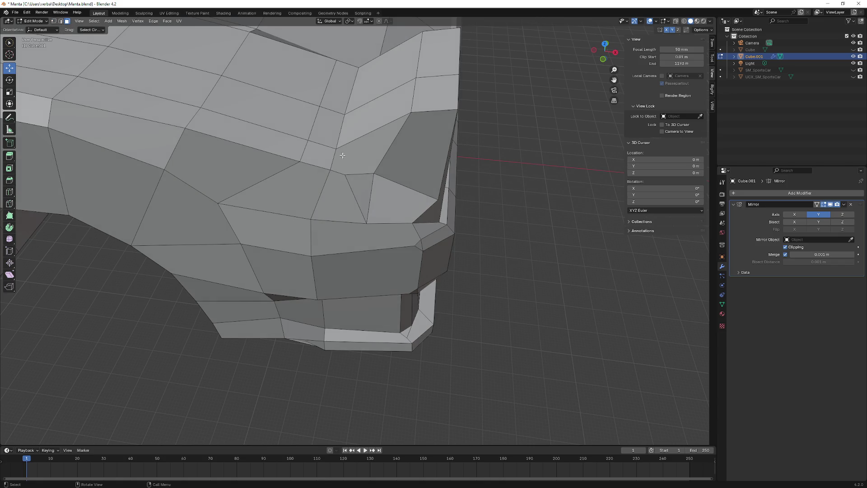
Step: Delete the awkward face beside the headlight surround
left_click(357, 157)
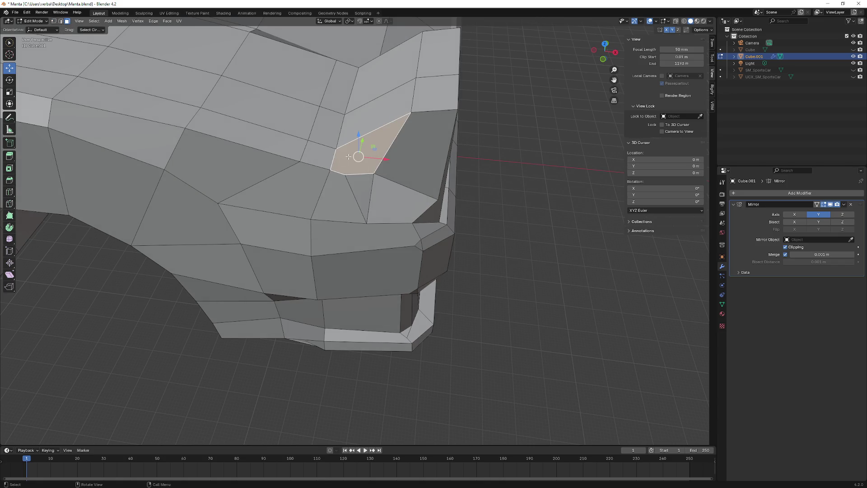
key("x")
left_click(345, 156)
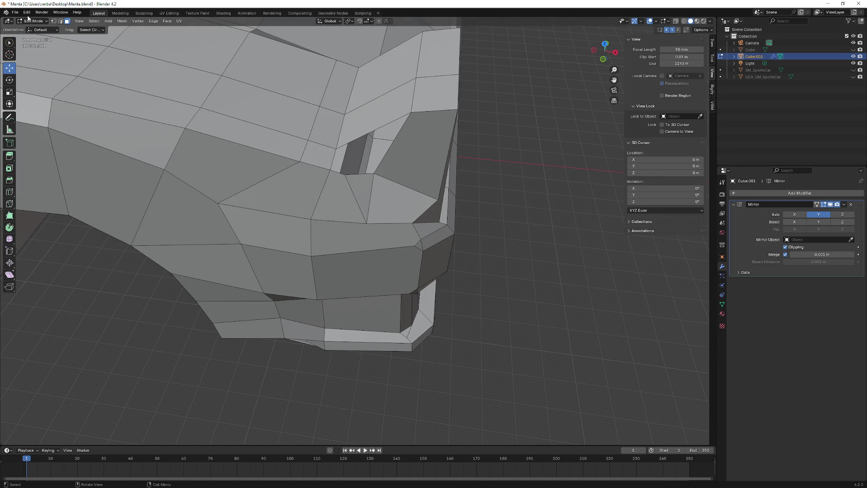
middle_click_drag(353, 143, 343, 143)
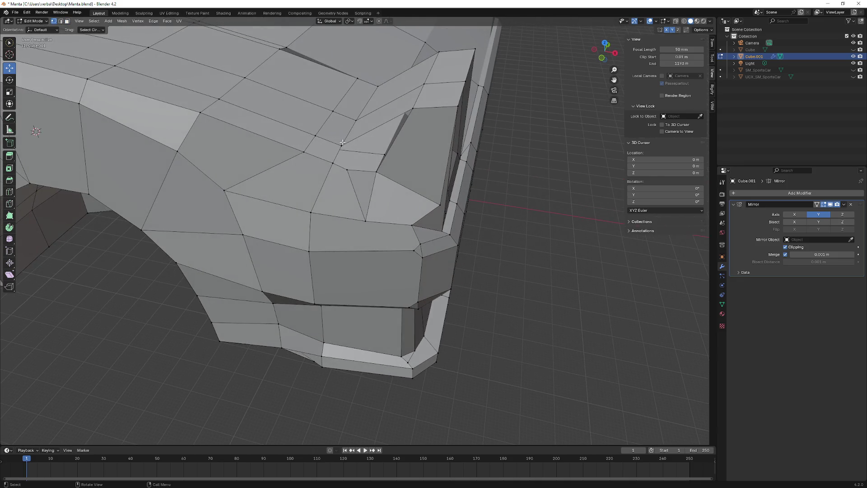
Step: Rebuild the headlight corner hole with new triangular faces
left_click(349, 168, "ctrl")
middle_click_drag(366, 170, 372, 177)
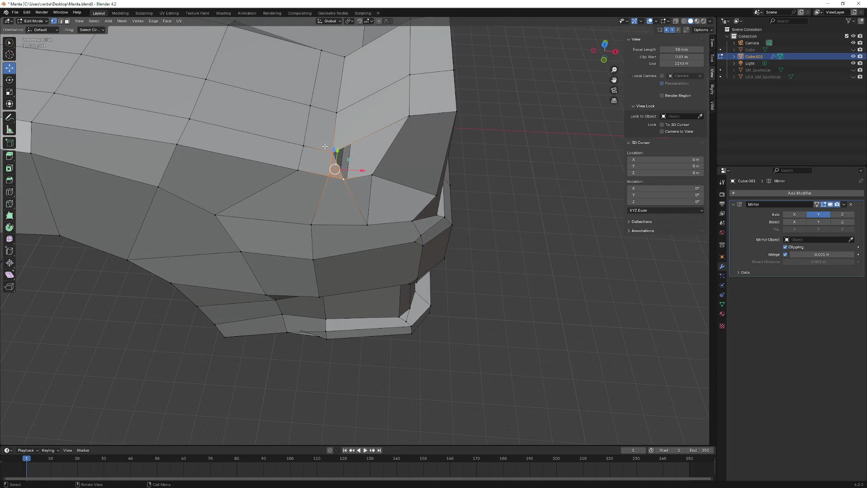
left_click(345, 181, "ctrl")
mouse_move(372, 176)
middle_mouse_down()
mouse_move(262, 120)
mouse_move(461, 190)
mouse_move(330, 177)
mouse_move(371, 182)
middle_mouse_up()
left_click(395, 112, "ctrl")
left_click(368, 169, "ctrl")
Step: Move a headlight-surround vertex along Z (-1.1311 m) and Y (0.67642 m)
left_click_drag(353, 176, 353, 186)
middle_click_drag(354, 186, 358, 186)
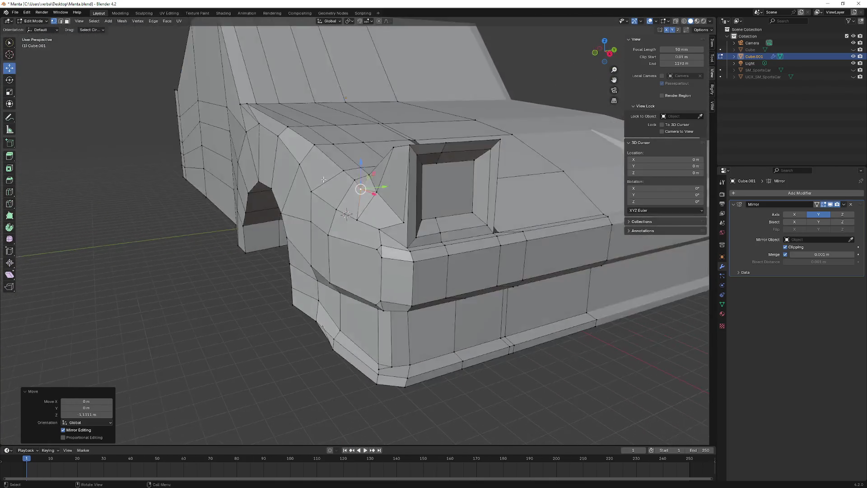
scroll(358, 185, "up", 3)
mouse_move(389, 190)
left_mouse_down()
mouse_move(383, 175)
mouse_move(368, 188)
left_mouse_up()
scroll(353, 167, "down", 3)
middle_click_drag(353, 167, 349, 149)
left_click(354, 157)
left_click_drag(382, 156, 370, 155)
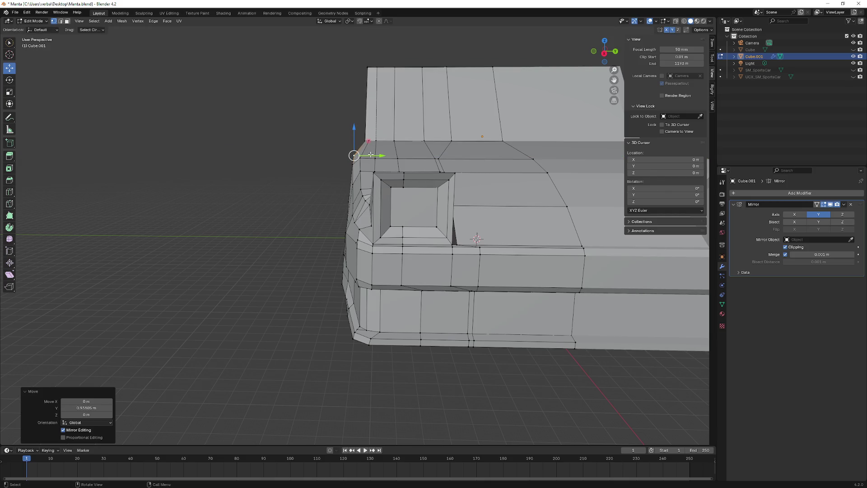
left_click(359, 161)
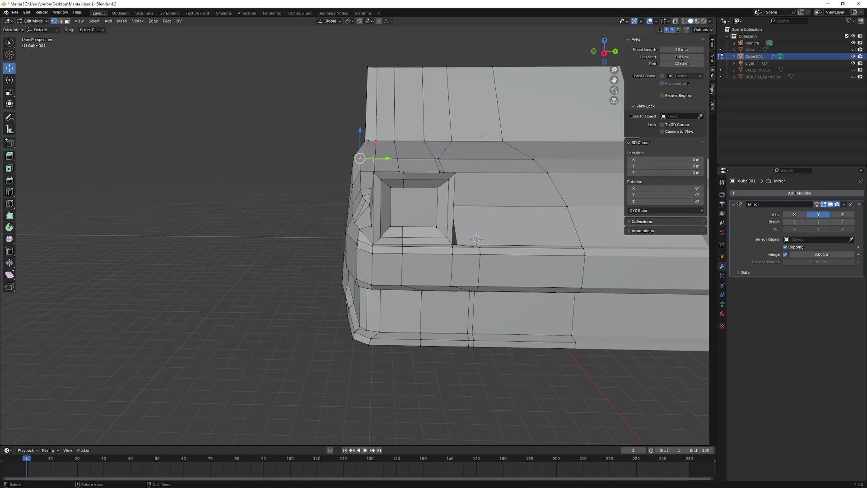
Step: Reposition a lower-edge vertex, undoing a Y move and shifting it down-left instead
middle_click_drag(360, 161, 437, 157)
mouse_move(346, 159)
middle_mouse_down()
mouse_move(476, 204)
mouse_move(392, 159)
mouse_move(314, 202)
mouse_move(323, 246)
middle_mouse_up()
mouse_move(331, 239)
left_mouse_down()
mouse_move(333, 286)
mouse_move(350, 280)
left_mouse_up()
key("ctrl+z")
scroll(351, 279, "down", 6)
mouse_move(351, 280)
middle_mouse_down()
mouse_move(392, 243)
mouse_move(480, 249)
mouse_move(483, 257)
mouse_move(368, 159)
middle_mouse_up()
mouse_move(368, 159)
left_mouse_down()
mouse_move(367, 166)
mouse_move(399, 171)
mouse_move(409, 164)
left_mouse_up()
Step: Lower the neighbouring hood-edge vertex about 0.25 m along Z, then select a side vertex
left_click(416, 161)
key("g")
key("z")
key("Return")
middle_click_drag(424, 169, 437, 177)
mouse_move(293, 205)
middle_mouse_down()
mouse_move(246, 232)
mouse_move(271, 226)
mouse_move(273, 235)
mouse_move(296, 233)
mouse_move(275, 124)
mouse_move(132, 66)
middle_mouse_up()
left_click(246, 233)
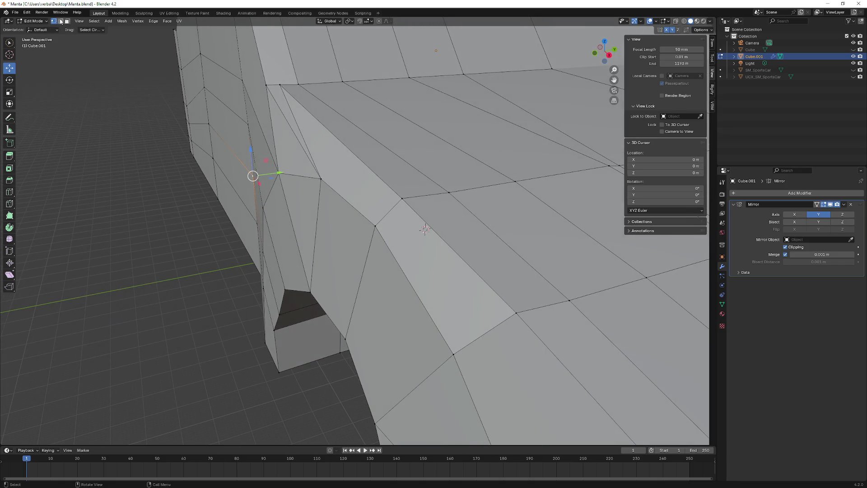
Step: Delete the selected cabin-side face and fill the hole with a new face
key("x")
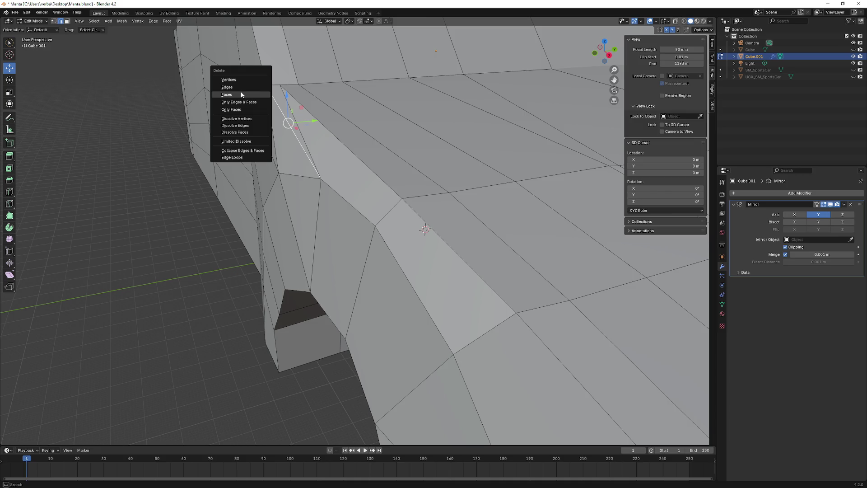
key("Escape")
mouse_move(241, 94)
middle_mouse_down()
mouse_move(260, 106)
mouse_move(219, 91)
mouse_move(266, 93)
middle_mouse_up()
key("x")
left_click(234, 102)
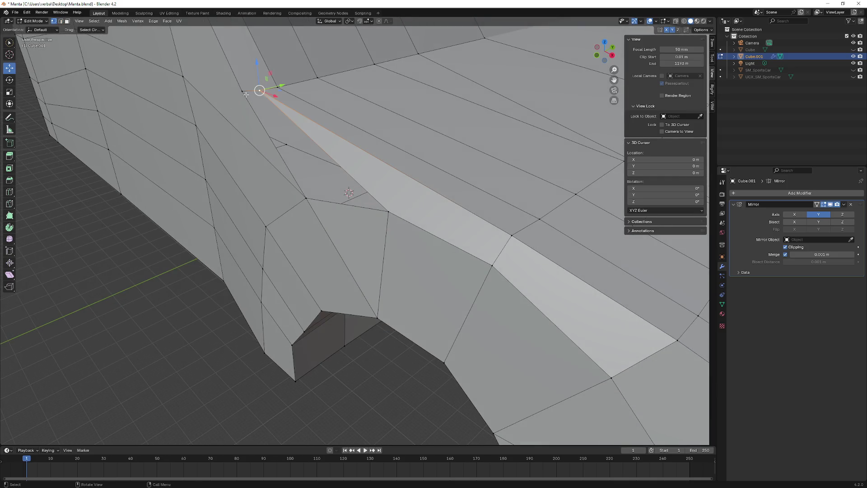
left_click(245, 94, "ctrl")
key("f")
Step: Delete the face beside the windshield
mouse_move(388, 211)
middle_mouse_down()
mouse_move(405, 116)
mouse_move(326, 138)
mouse_move(395, 141)
mouse_move(265, 150)
mouse_move(111, 59)
middle_mouse_up()
scroll(344, 131, "up", 5)
scroll(241, 142, "down", 1)
left_click(277, 171)
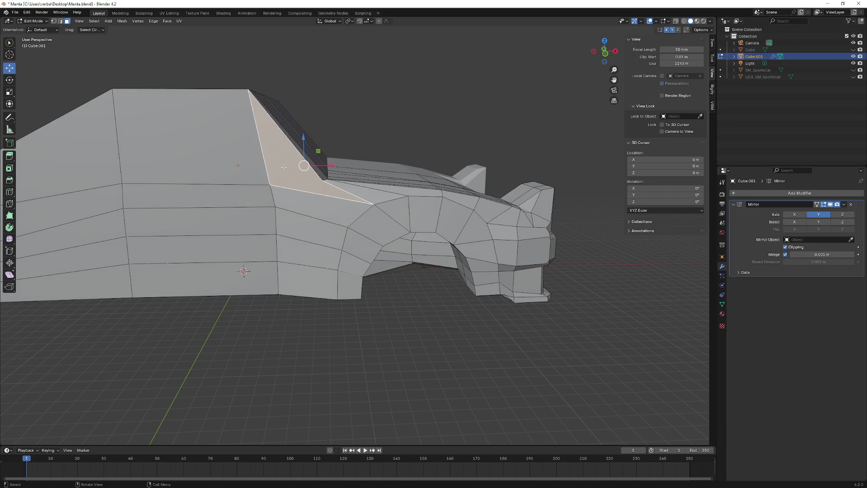
key("x")
left_click(256, 174)
Step: Select the shortest edge path to the pillar base and the triangle beside the windshield
mouse_move(256, 173)
middle_mouse_down()
mouse_move(324, 222)
mouse_move(323, 235)
middle_mouse_up()
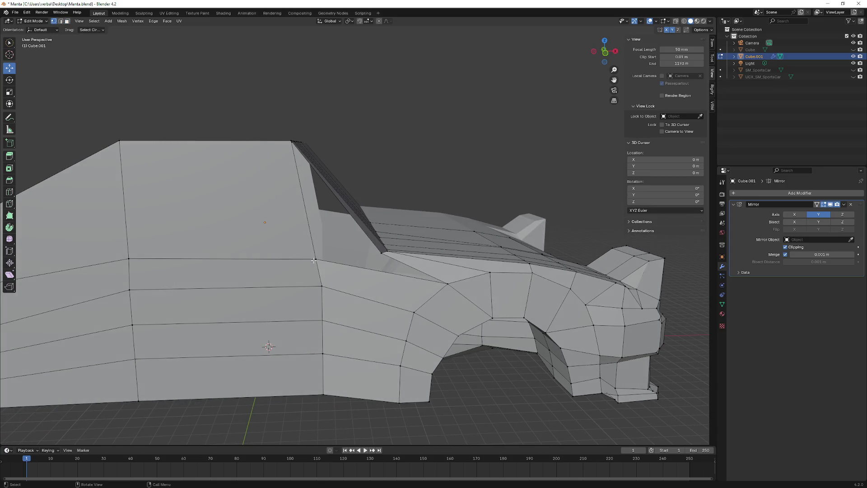
left_click(385, 256, "ctrl")
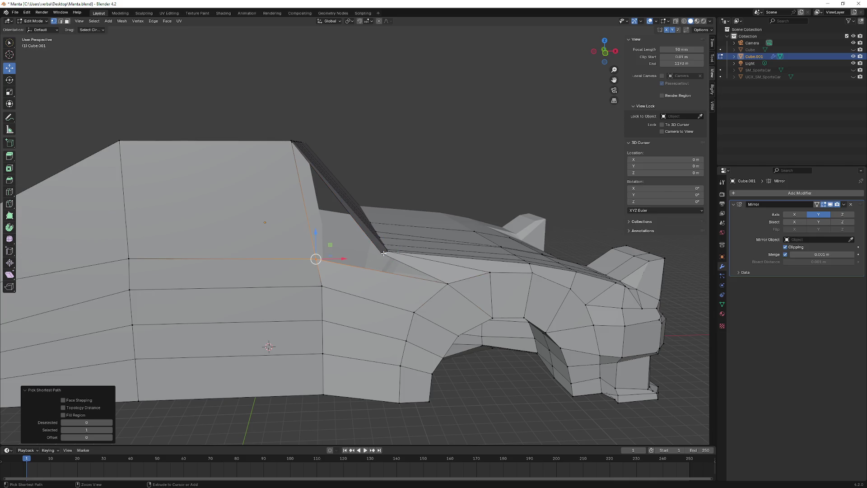
left_click(315, 258, "ctrl")
middle_click_drag(316, 258, 269, 145)
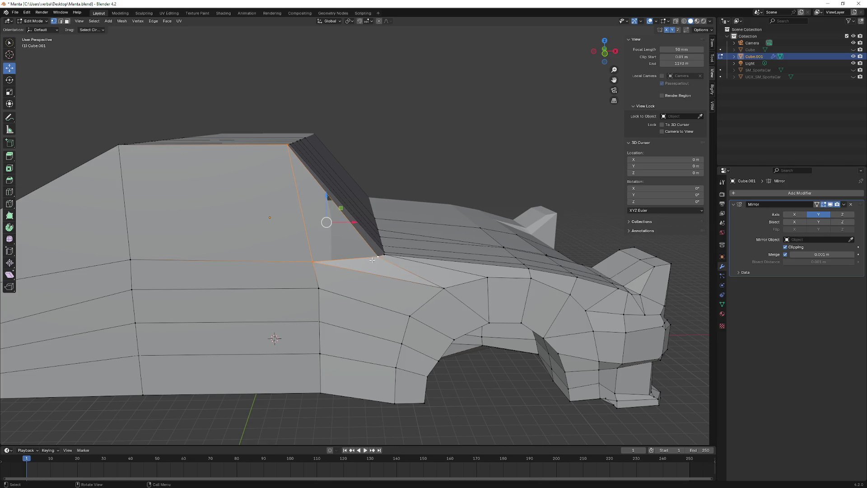
mouse_move(394, 228)
middle_mouse_down()
mouse_move(307, 228)
mouse_move(327, 221)
middle_mouse_up()
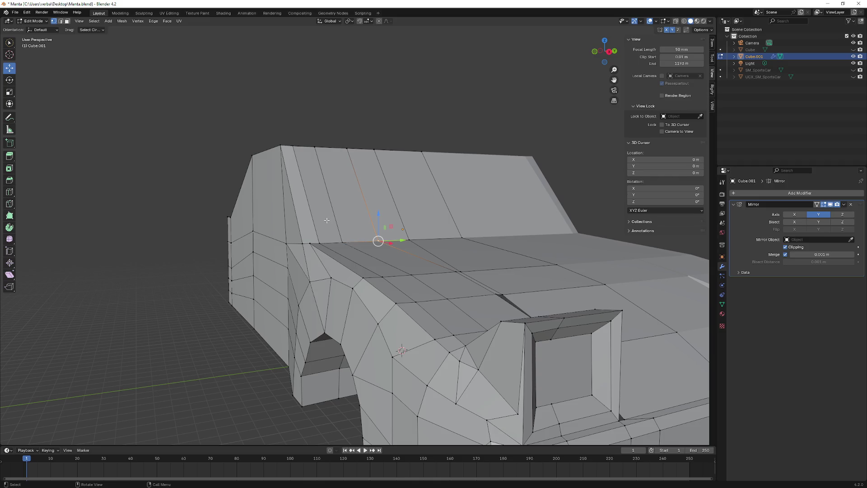
Step: Delete the small triangle face beside the headlight, redoing the deletion after one undo
mouse_move(327, 208)
middle_mouse_down()
mouse_move(384, 231)
mouse_move(384, 246)
mouse_move(433, 281)
mouse_move(303, 225)
mouse_move(273, 233)
mouse_move(313, 223)
mouse_move(395, 227)
mouse_move(338, 172)
mouse_move(561, 194)
mouse_move(438, 253)
mouse_move(343, 239)
mouse_move(325, 265)
mouse_move(249, 249)
mouse_move(277, 236)
mouse_move(240, 228)
mouse_move(421, 206)
mouse_move(397, 208)
mouse_move(430, 251)
mouse_move(548, 212)
mouse_move(335, 231)
mouse_move(372, 195)
mouse_move(434, 74)
mouse_move(404, 225)
mouse_move(416, 208)
mouse_move(458, 236)
mouse_move(410, 233)
mouse_move(410, 240)
mouse_move(369, 222)
mouse_move(318, 244)
mouse_move(307, 236)
middle_mouse_up()
middle_click_drag(227, 228, 321, 233)
middle_click_drag(389, 252, 373, 266)
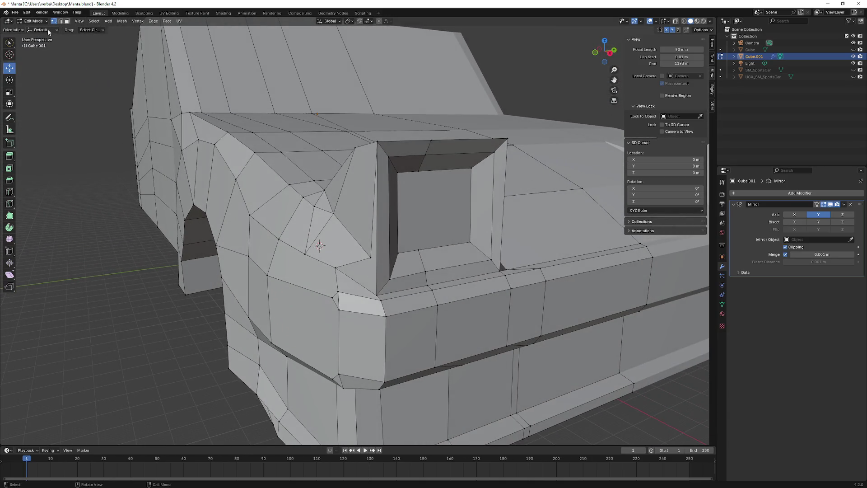
left_click(363, 268)
middle_click_drag(364, 267, 369, 273)
key("x")
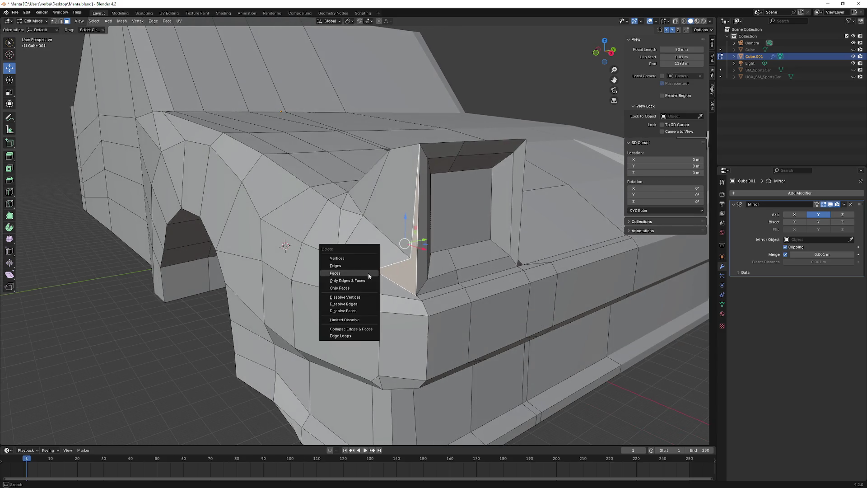
left_click(344, 265)
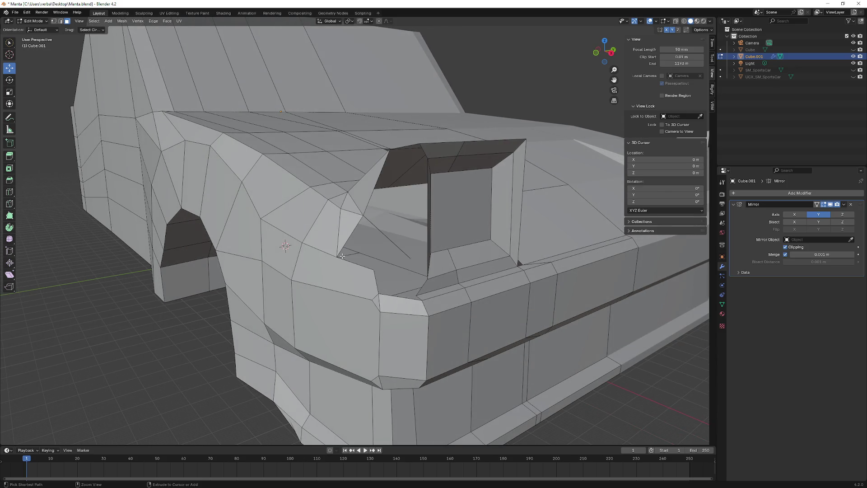
key("ctrl+z")
key("x")
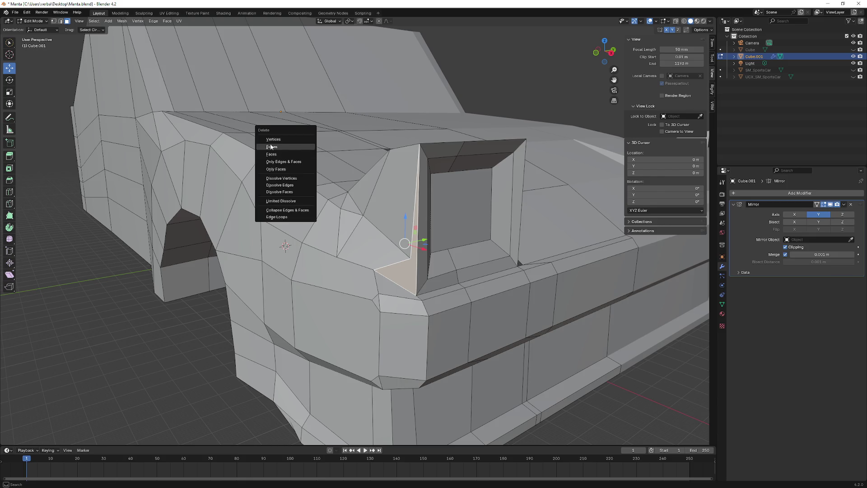
left_click(281, 154)
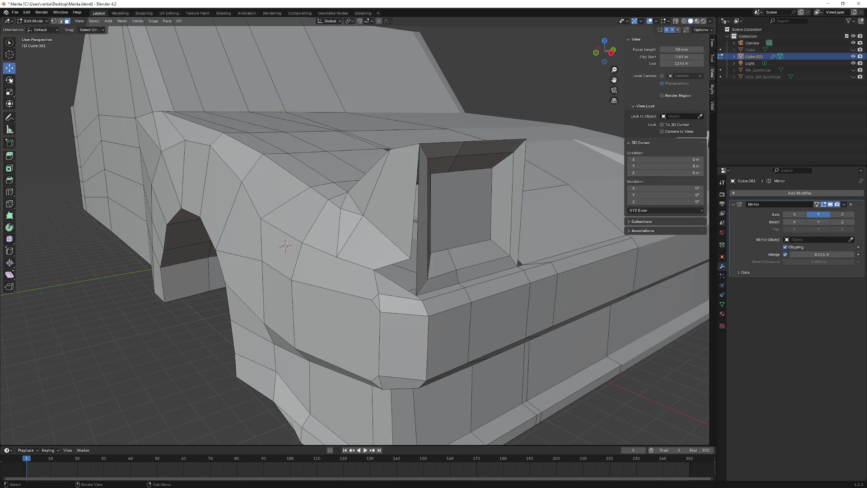
middle_click_drag(315, 193, 364, 248)
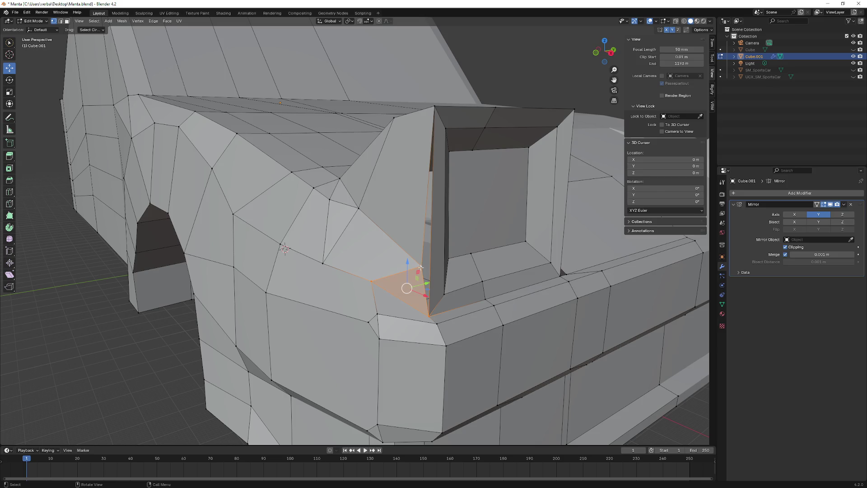
Step: Select the window frame's top edge and centre the view on it
left_click(492, 129)
key("KP_Decimal")
scroll(419, 177, "down", 8)
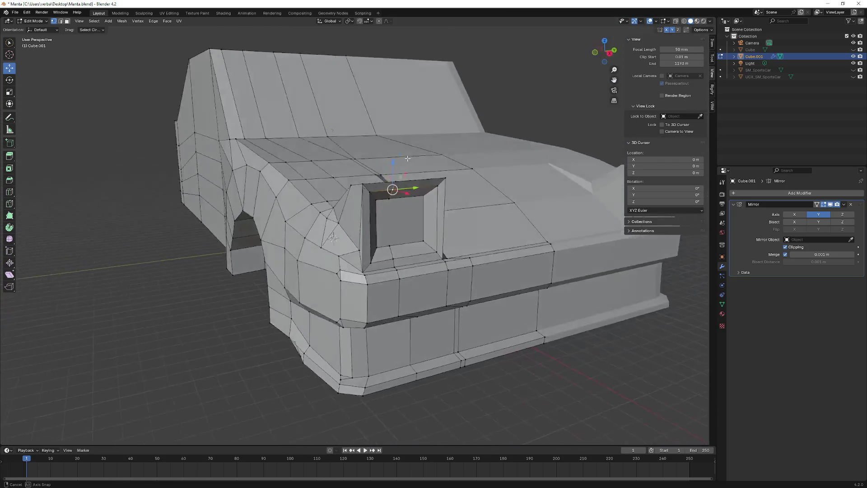
mouse_move(429, 181)
middle_mouse_down()
mouse_move(446, 147)
mouse_move(316, 185)
mouse_move(443, 246)
mouse_move(473, 235)
middle_mouse_up()
scroll(326, 172, "up", 3)
Step: Select the roof pillar base vertex and slide it along X
left_click(443, 246)
left_click_drag(473, 235, 513, 226)
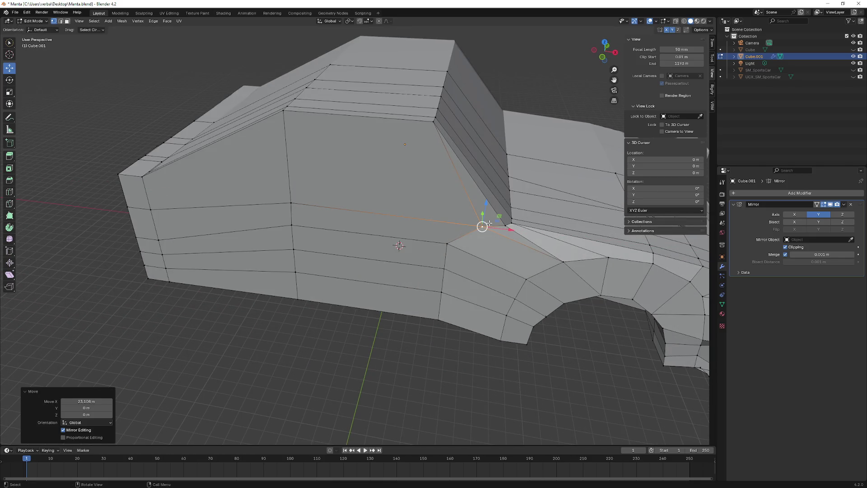
mouse_move(484, 216)
middle_mouse_down()
mouse_move(453, 203)
mouse_move(496, 202)
mouse_move(505, 210)
middle_mouse_up()
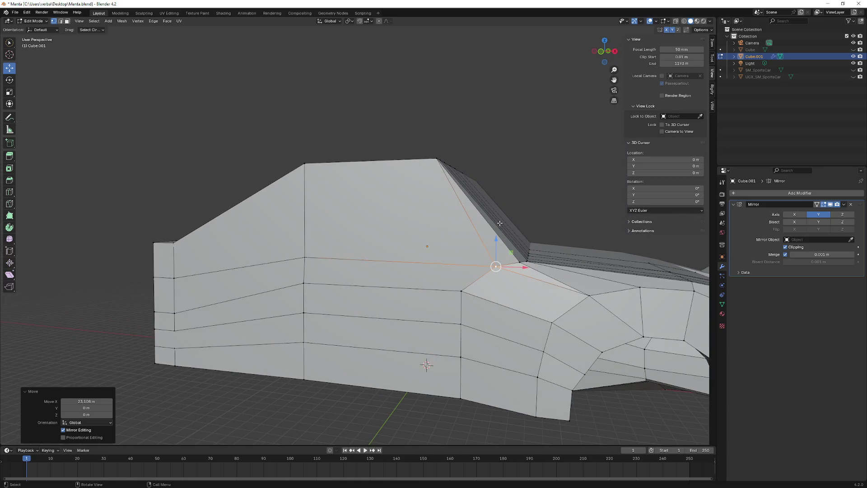
middle_click_drag(498, 245, 478, 255)
left_click(523, 301)
mouse_move(522, 301)
middle_mouse_down()
mouse_move(508, 272)
mouse_move(533, 294)
mouse_move(514, 352)
mouse_move(564, 294)
middle_mouse_up()
Step: Realign the pillar base vertex with successive Y, X and Y constrained moves
key("g")
key("y")
left_click(537, 348)
key("g")
key("x")
left_click(554, 260)
mouse_move(554, 260)
middle_mouse_down()
mouse_move(471, 211)
mouse_move(490, 224)
middle_mouse_up()
key("g")
key("y")
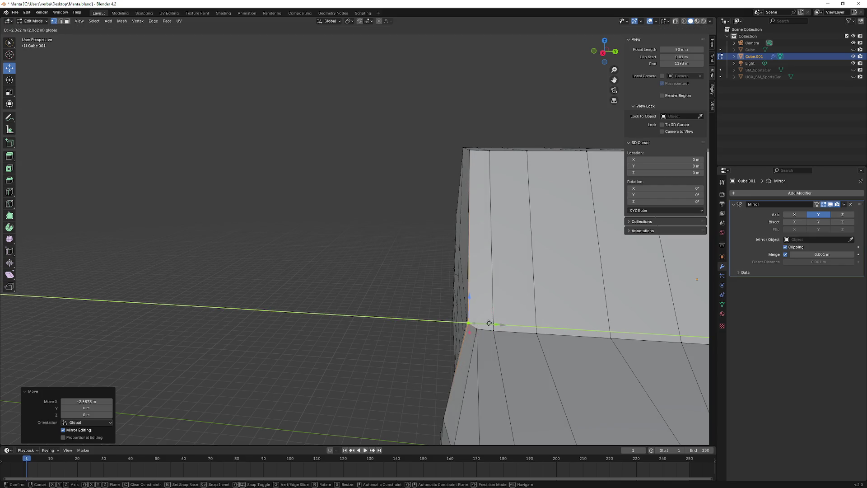
left_click(469, 203)
Step: Try sliding the top corner vertex along Y, cancel, and inspect the rear cabin corner
left_click(466, 152)
key("g")
key("y")
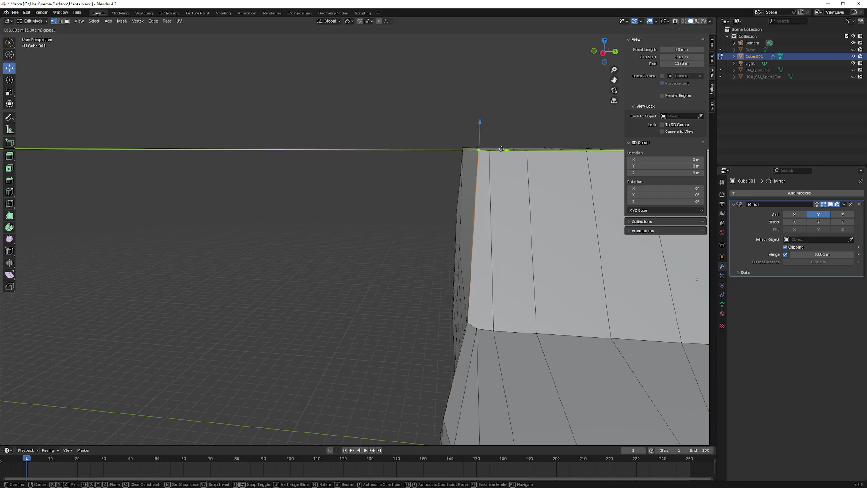
right_click(512, 174)
middle_click_drag(511, 173, 510, 176)
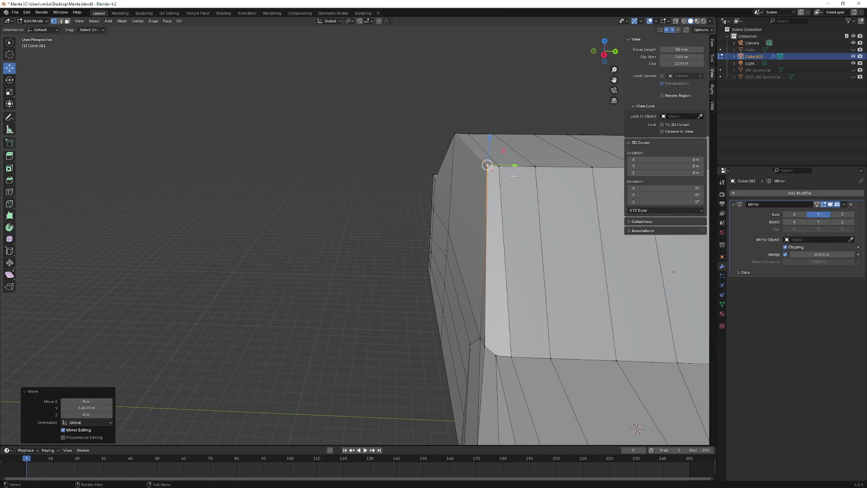
mouse_move(388, 223)
middle_mouse_down()
mouse_move(552, 246)
mouse_move(507, 242)
mouse_move(470, 263)
mouse_move(465, 280)
middle_mouse_up()
mouse_move(546, 313)
middle_mouse_down()
mouse_move(538, 338)
mouse_move(515, 318)
mouse_move(514, 303)
mouse_move(545, 327)
mouse_move(533, 360)
middle_mouse_up()
left_click(538, 349)
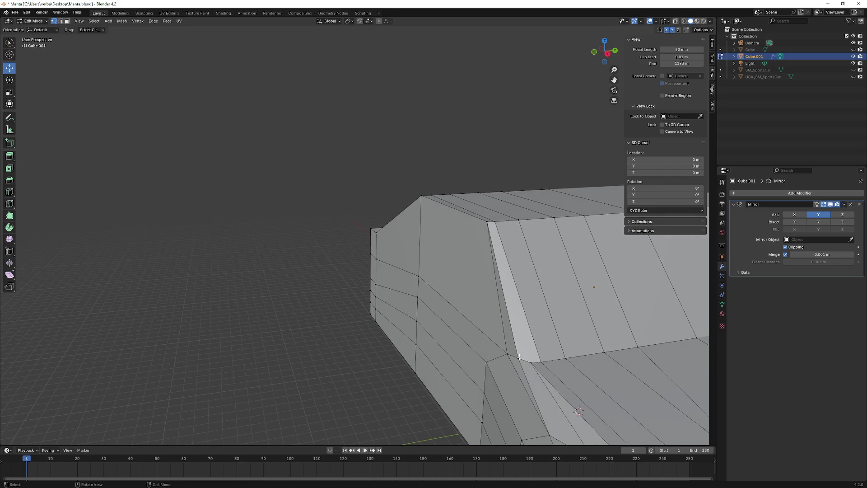
mouse_move(500, 268)
middle_mouse_down()
mouse_move(508, 268)
mouse_move(502, 279)
middle_mouse_up()
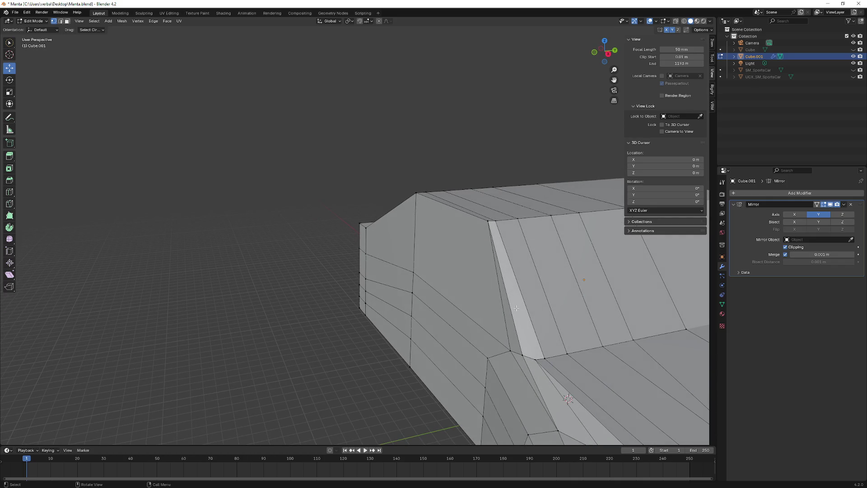
middle_click_drag(523, 313, 465, 288)
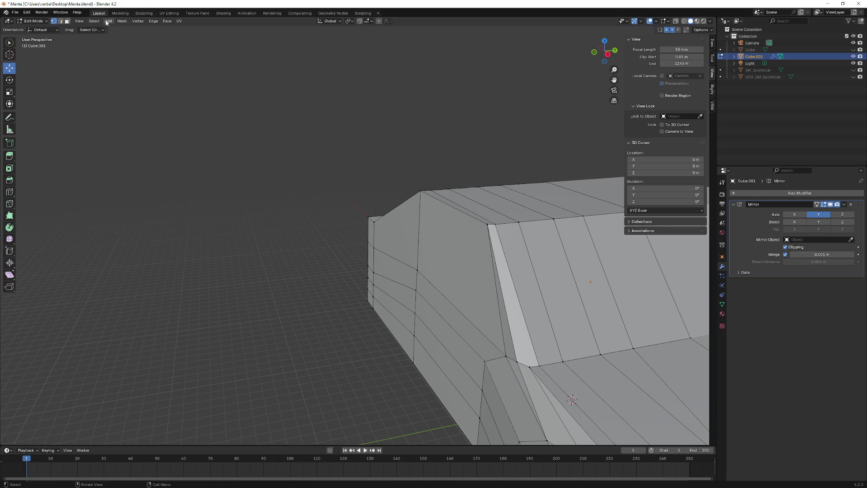
Step: Delete the narrow slanted face strip at the rear cabin corner
left_click(513, 314)
right_click(497, 316)
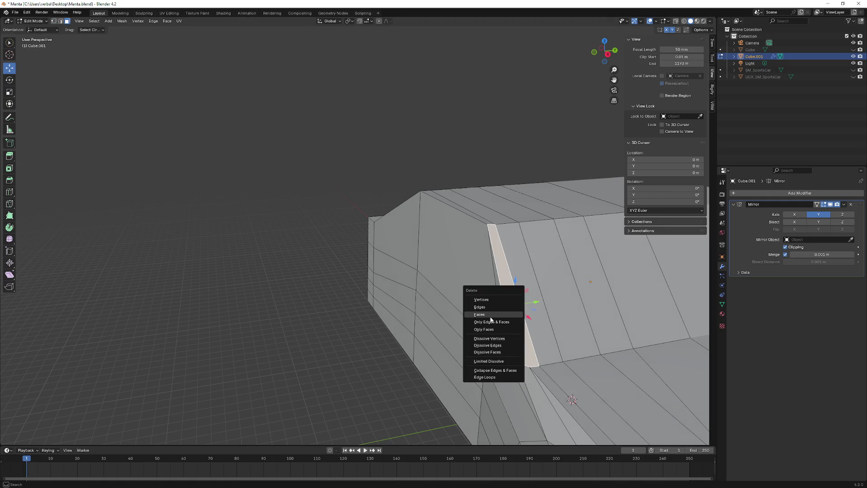
left_click(492, 320)
middle_click_drag(491, 320, 503, 311)
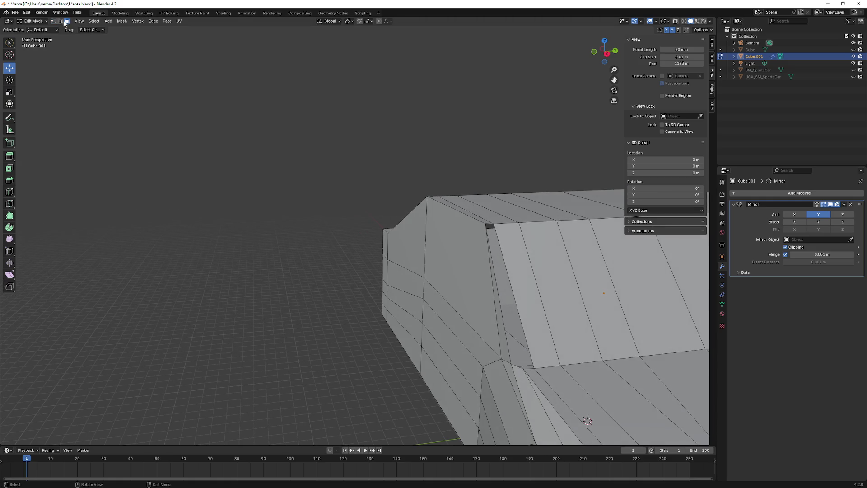
Step: Raise the top corner vertex of the gap along Z, undoing a stray Y move
left_click(485, 224)
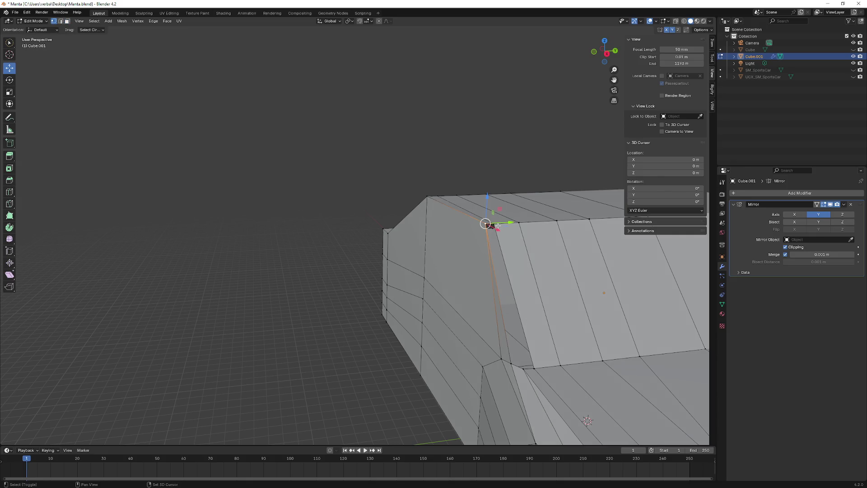
middle_click_drag(487, 223, 527, 252)
left_click(506, 373)
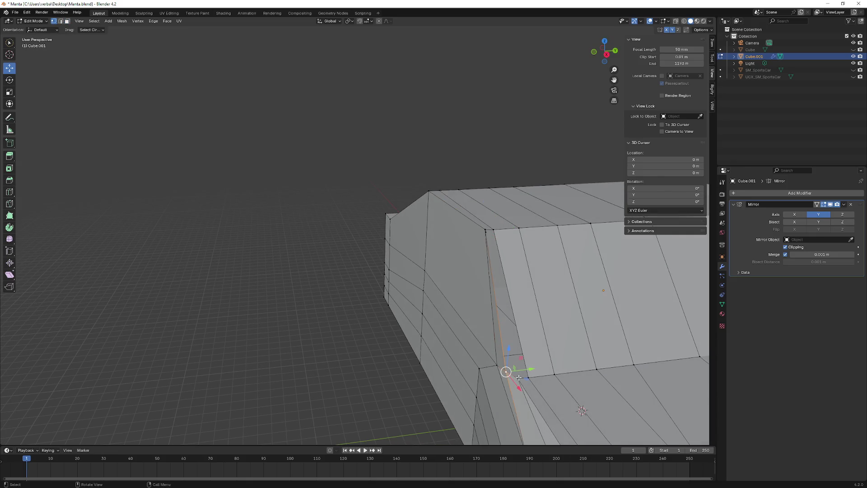
mouse_move(496, 236)
middle_mouse_down()
mouse_move(532, 232)
mouse_move(528, 196)
mouse_move(493, 234)
middle_mouse_up()
left_click(494, 234)
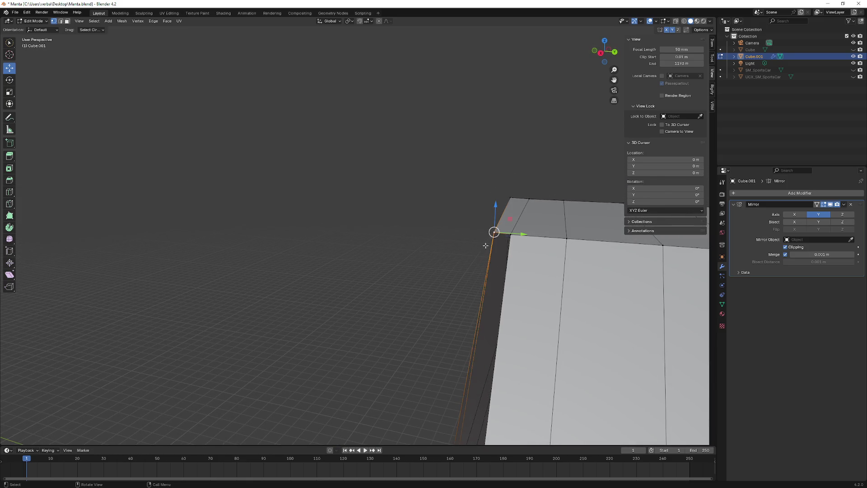
mouse_move(493, 217)
left_mouse_down()
mouse_move(497, 209)
mouse_move(479, 203)
left_mouse_up()
middle_click_drag(479, 203, 540, 230)
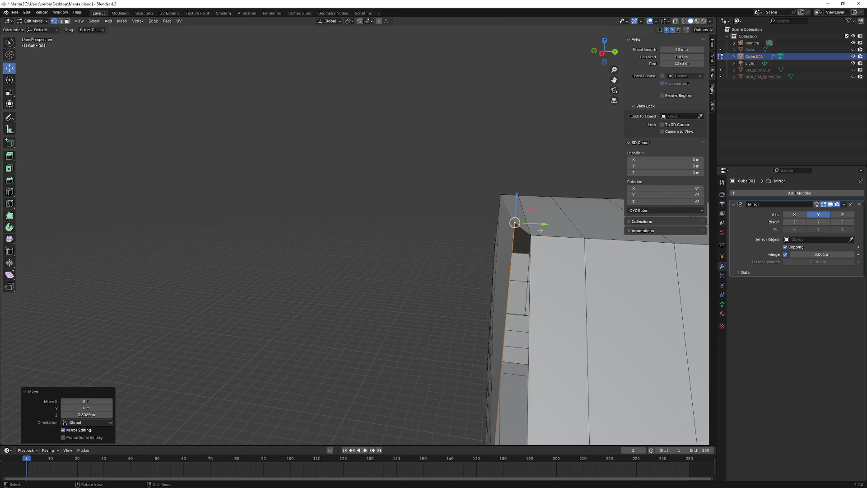
mouse_move(537, 224)
left_mouse_down()
mouse_move(510, 201)
mouse_move(497, 221)
left_mouse_up()
mouse_move(497, 221)
middle_mouse_down()
mouse_move(530, 207)
mouse_move(573, 242)
mouse_move(570, 228)
mouse_move(540, 220)
mouse_move(564, 224)
mouse_move(508, 316)
middle_mouse_up()
key("ctrl+z")
Step: Fill the gap between the selected border edges with a new face
left_click(528, 219, "ctrl")
left_click(493, 341, "shift")
left_click(508, 350, "shift")
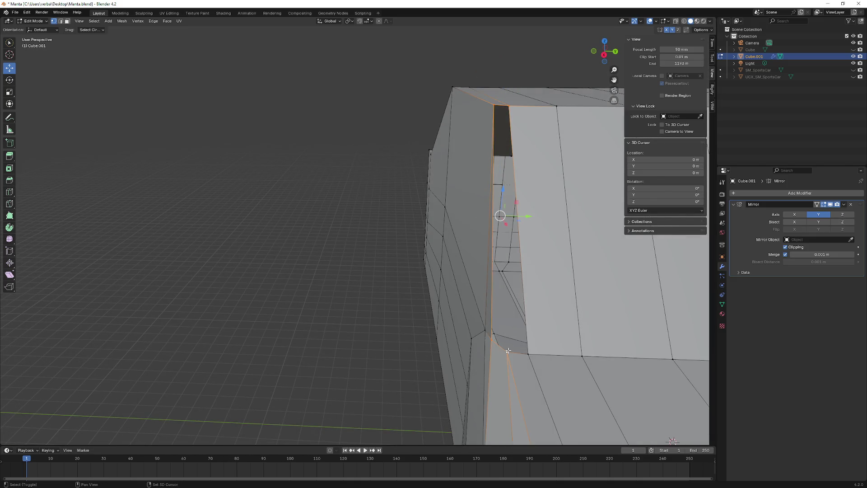
key("f")
key("alt+a")
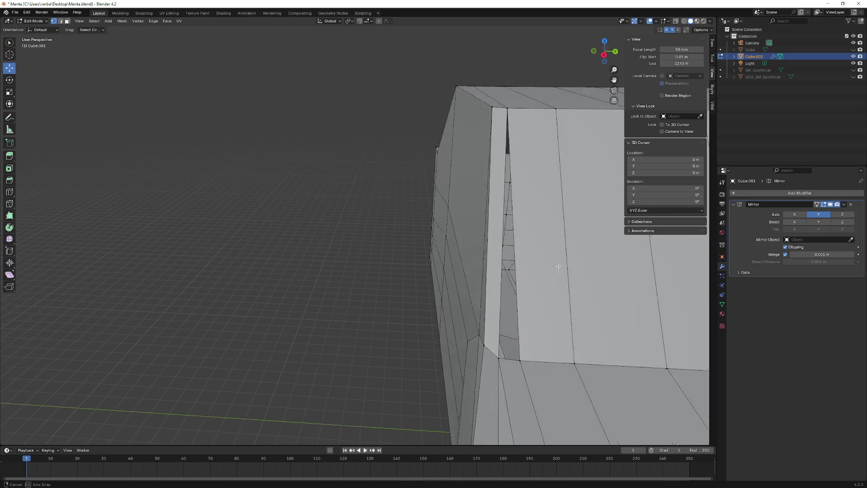
Step: Fill a narrow face from the top corner vertex down to the two bottom vertices
middle_click_drag(523, 352, 469, 367)
left_click(460, 388)
left_click(500, 130, "shift")
left_click(481, 395, "shift")
key("f")
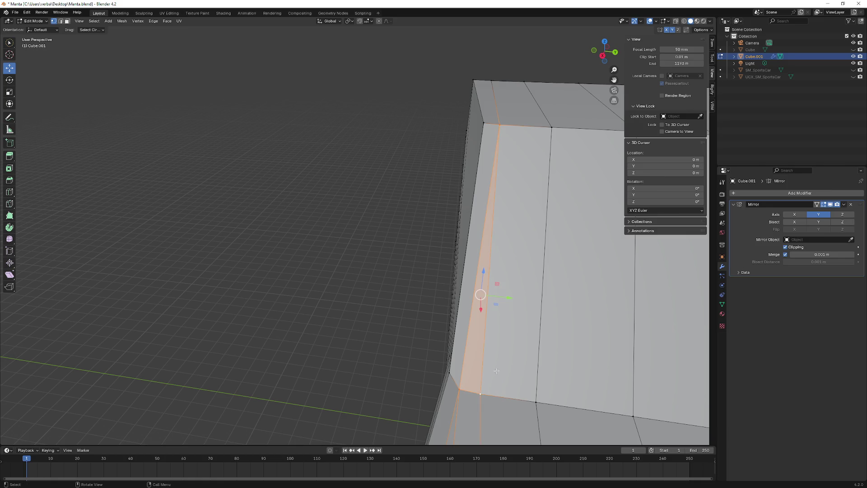
key("alt+a")
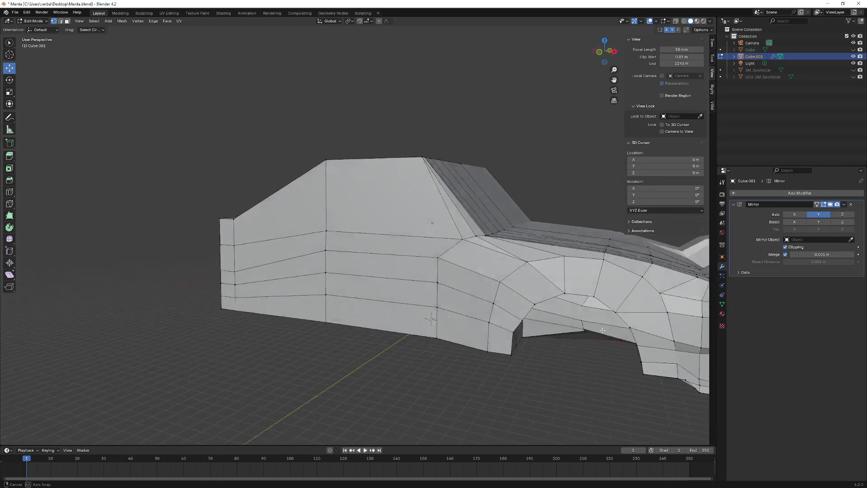